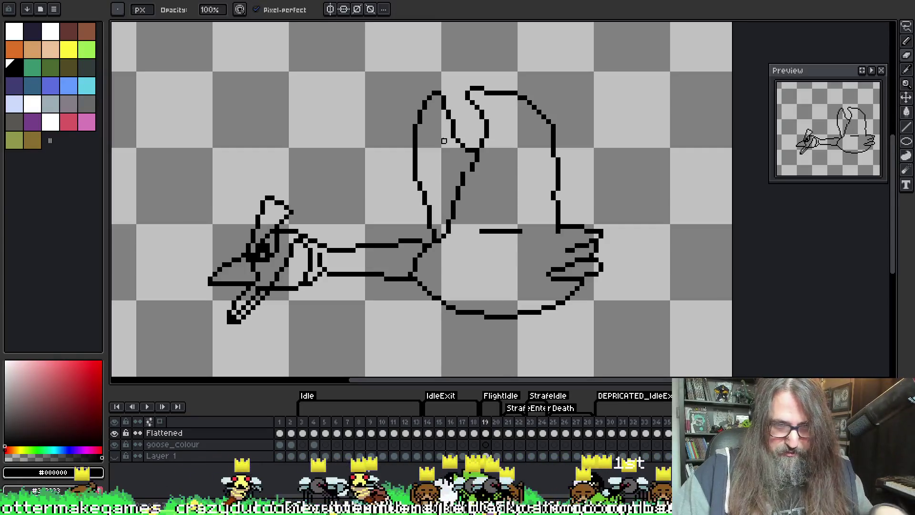
Sample black from the goose outline and draw a new bumpy feather loop atop the raised wing
key(i)
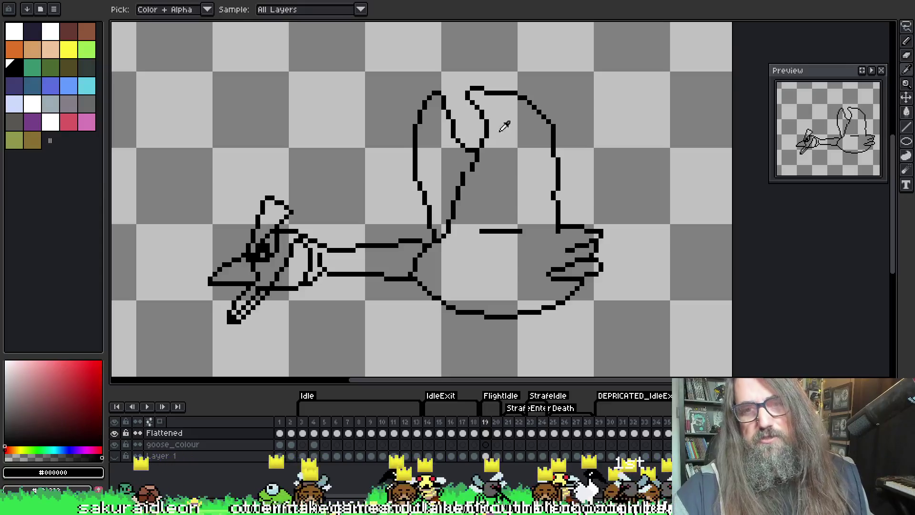
click(488, 128)
key(b)
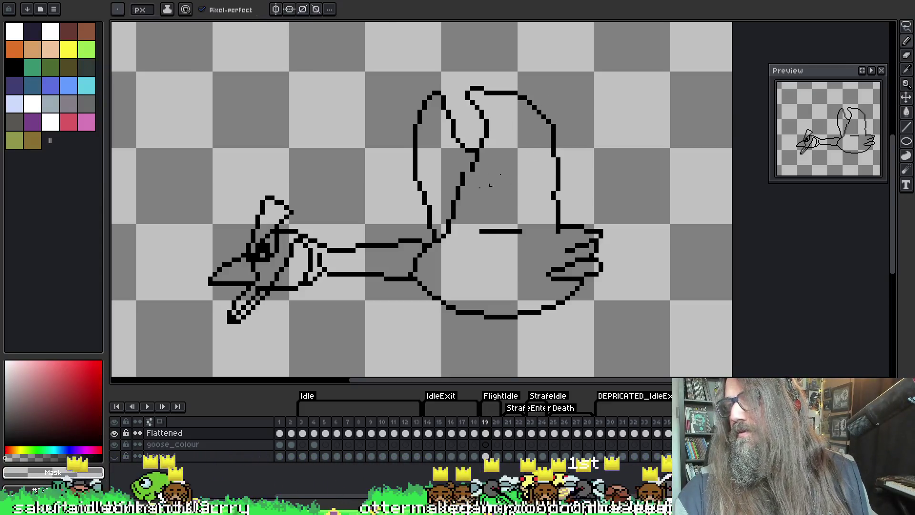
mouse_move(625, 174)
mouse_down()
mouse_move(563, 153)
mouse_move(628, 149)
mouse_move(694, 116)
mouse_up()
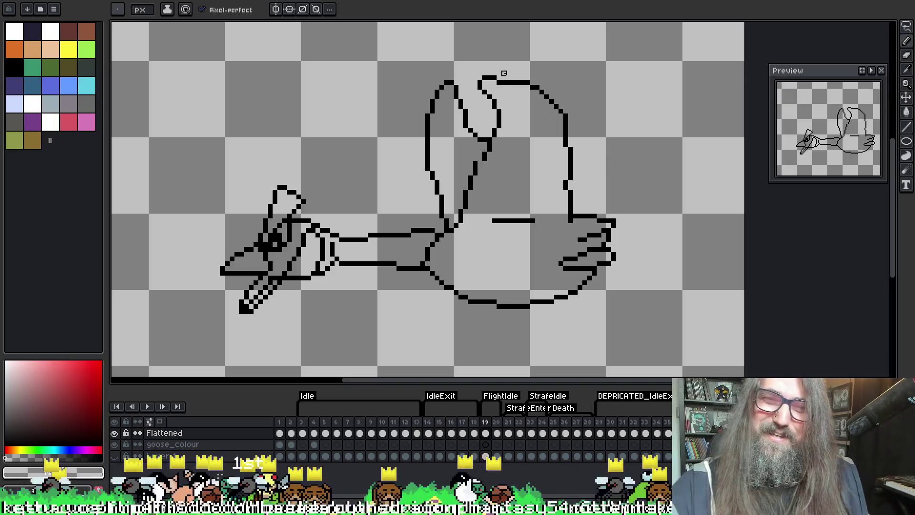
key(i)
click(497, 109)
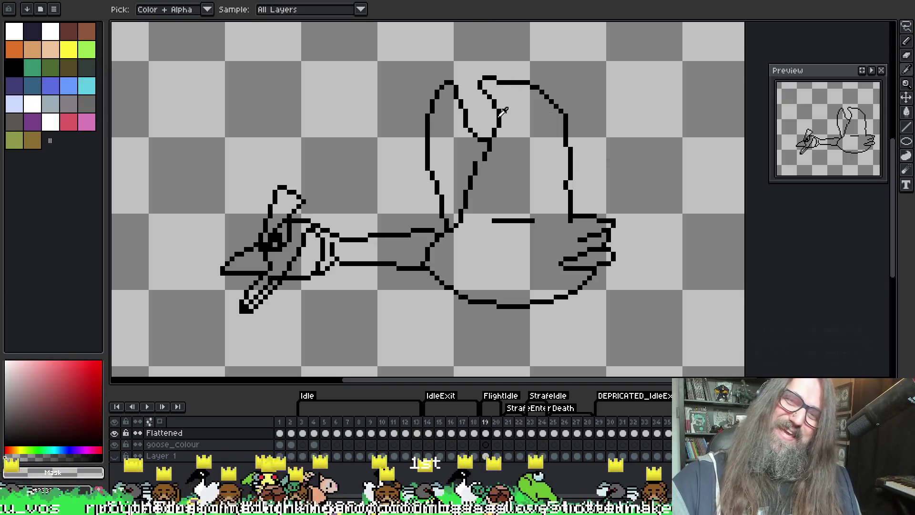
key(b)
mouse_move(493, 104)
mouse_down()
mouse_move(461, 73)
mouse_move(479, 50)
mouse_move(508, 69)
mouse_move(529, 52)
mouse_move(553, 59)
mouse_move(558, 88)
mouse_move(593, 102)
mouse_move(577, 139)
mouse_move(588, 174)
mouse_move(579, 211)
mouse_move(549, 224)
mouse_up()
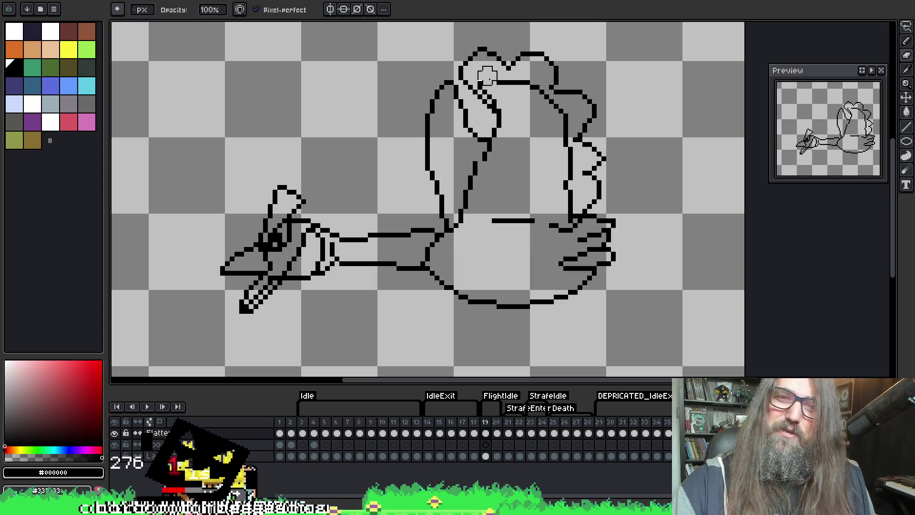
Erase the upper part of the old wing line and redraw a short feather stroke near the wing top
drag(564, 114, 569, 196)
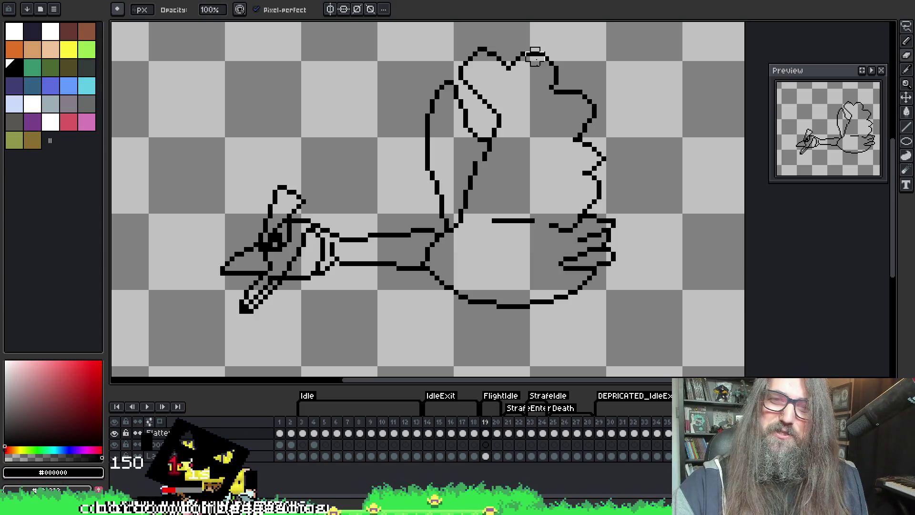
key(i)
key(b)
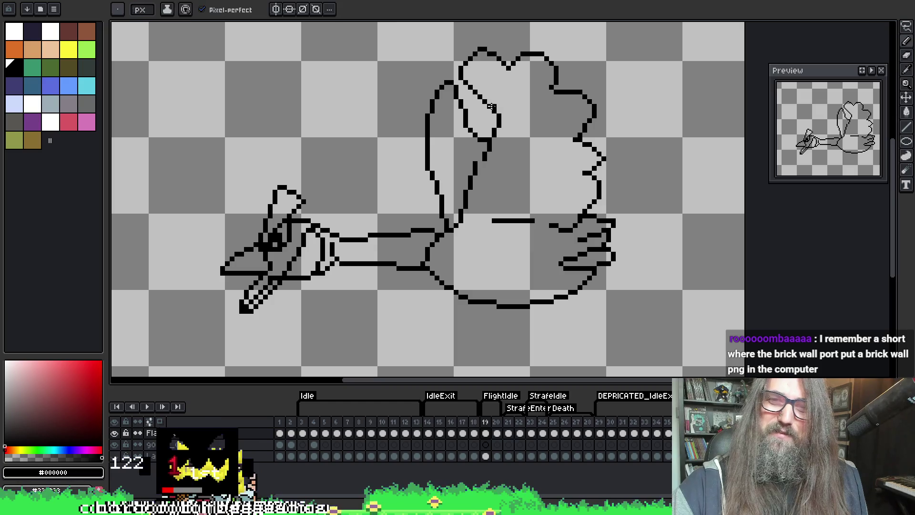
mouse_move(489, 101)
mouse_down()
mouse_move(503, 81)
mouse_move(512, 97)
mouse_up()
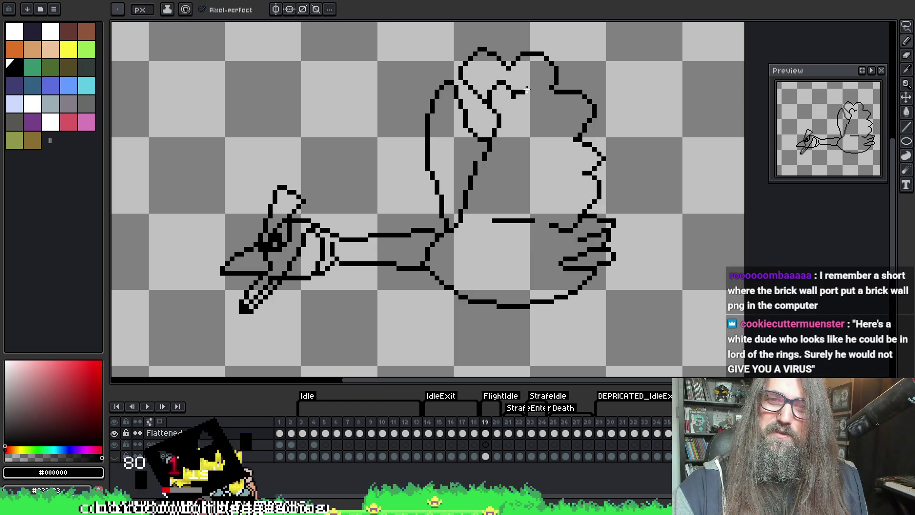
key(ctrl+z)
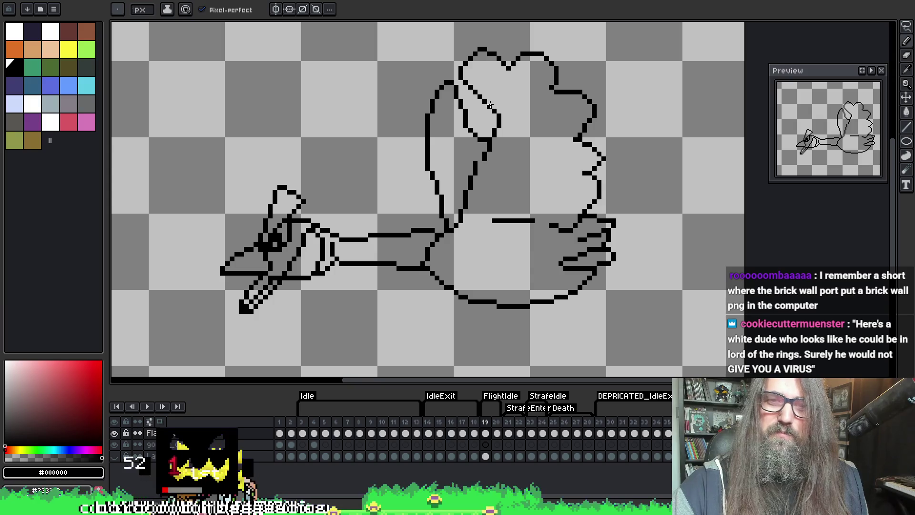
key(ctrl+z)
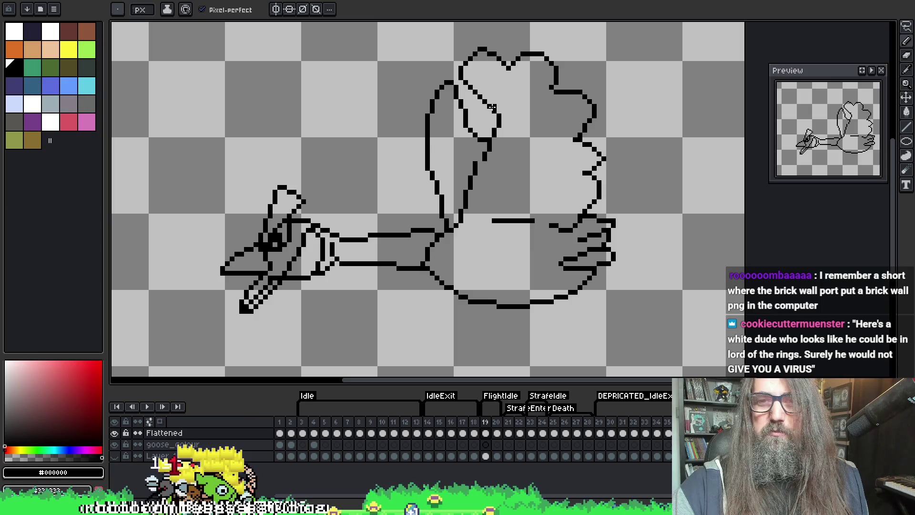
drag(493, 77, 505, 78)
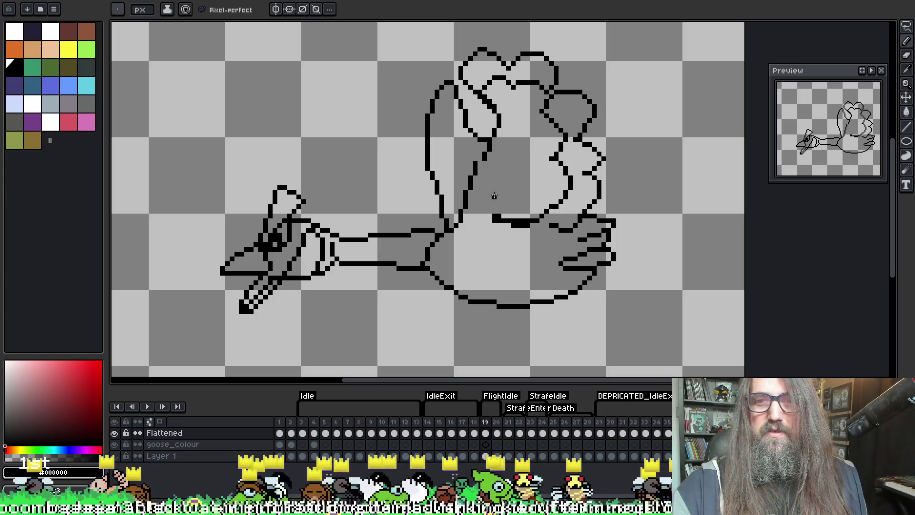
With the eraser selected, pan the canvas up to show more of the goose
key(e)
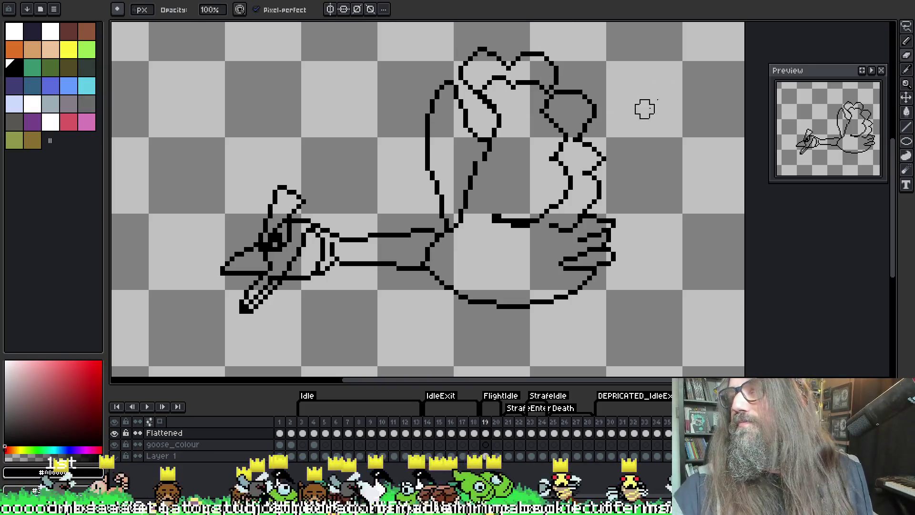
mouse_move(586, 125)
mouse_down()
mouse_move(579, 119)
mouse_move(623, 99)
mouse_up()
drag(613, 139, 628, 105)
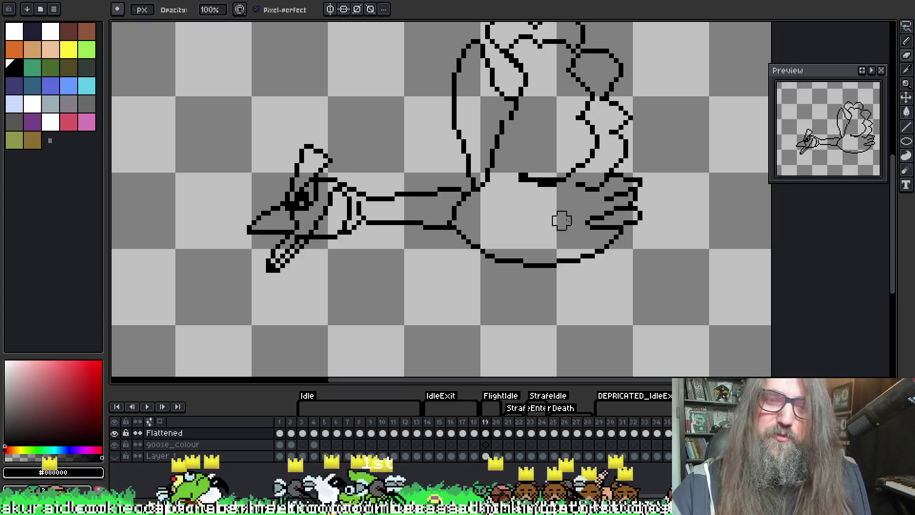
key(e)
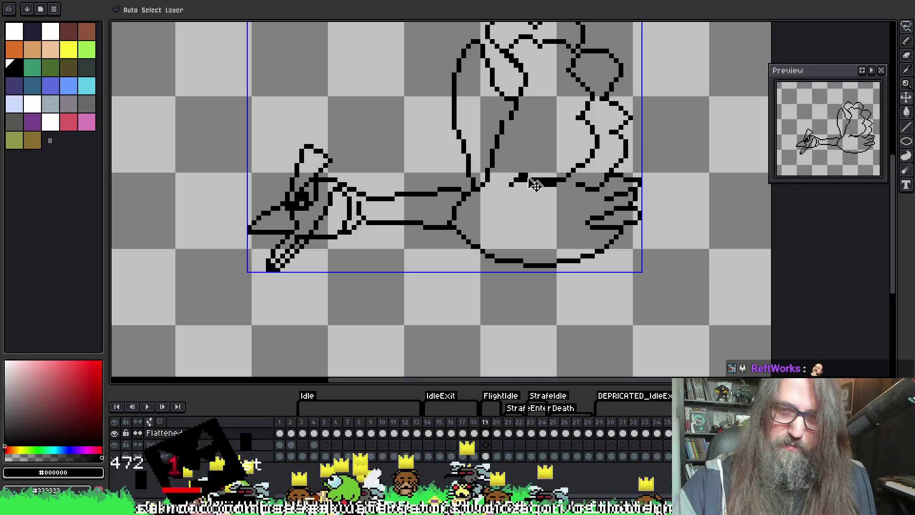
Draw a new rounded feather loop at the raised wing's top-left tip
key(b)
key(e)
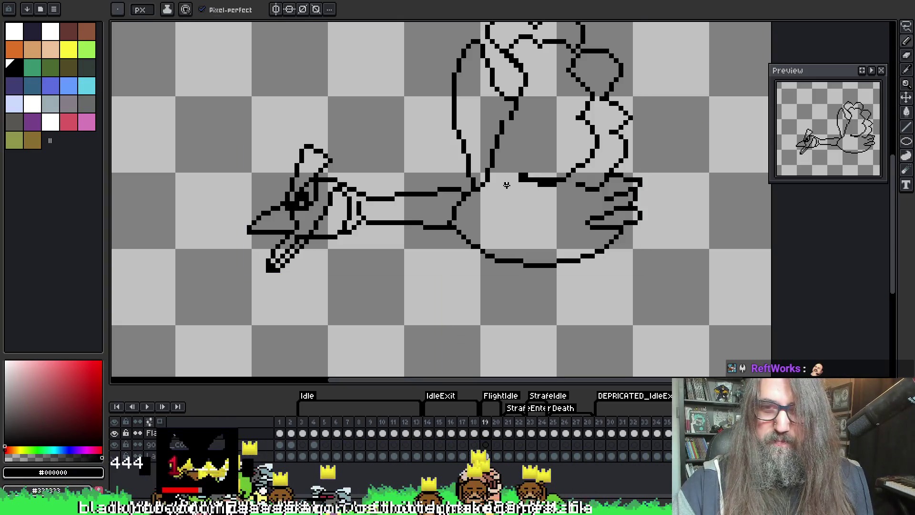
key(b)
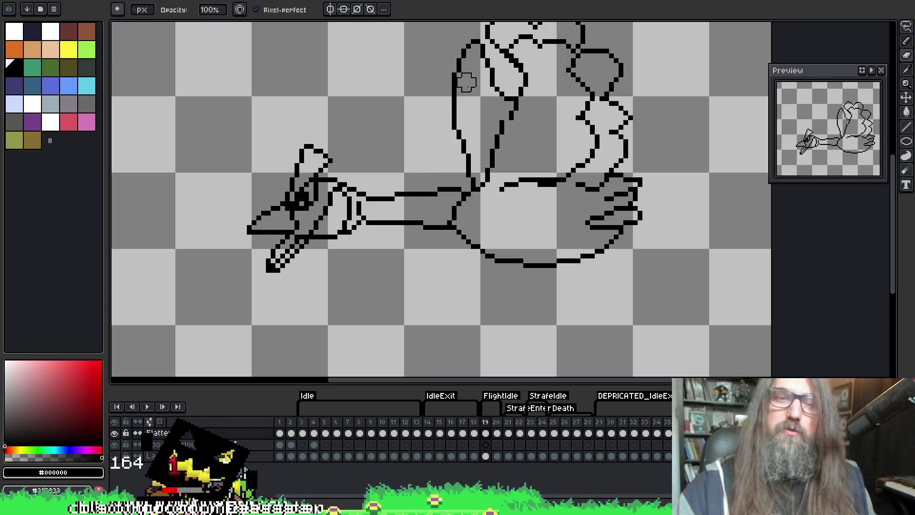
drag(475, 179, 454, 232)
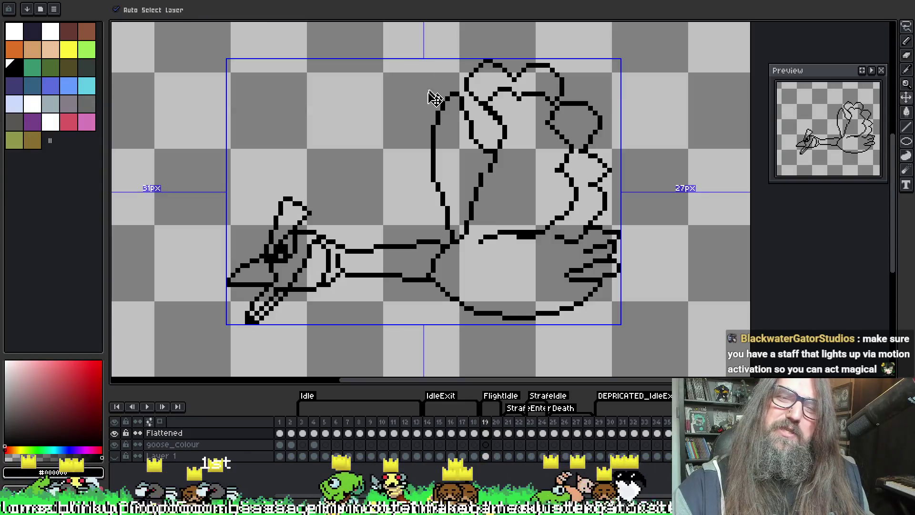
drag(433, 107, 463, 96)
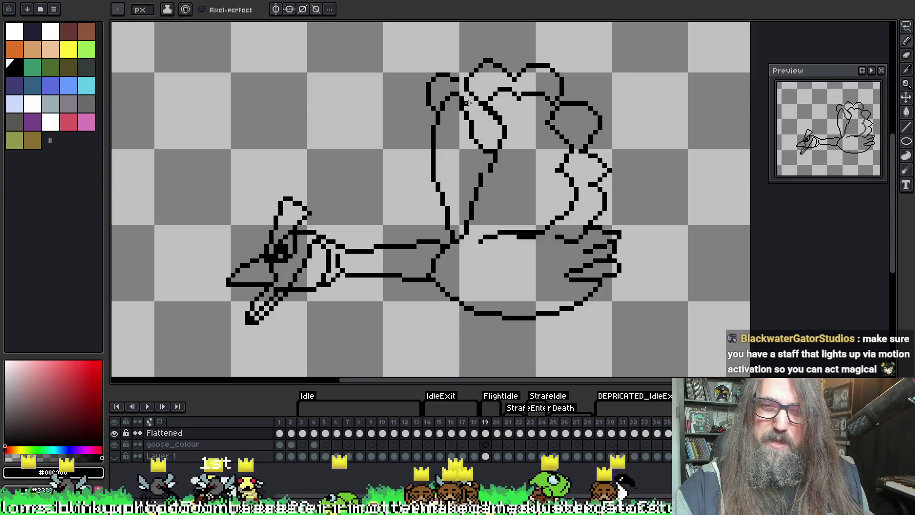
Erase stray lines inside the raised wing and draw new inner feather lines there
key(e)
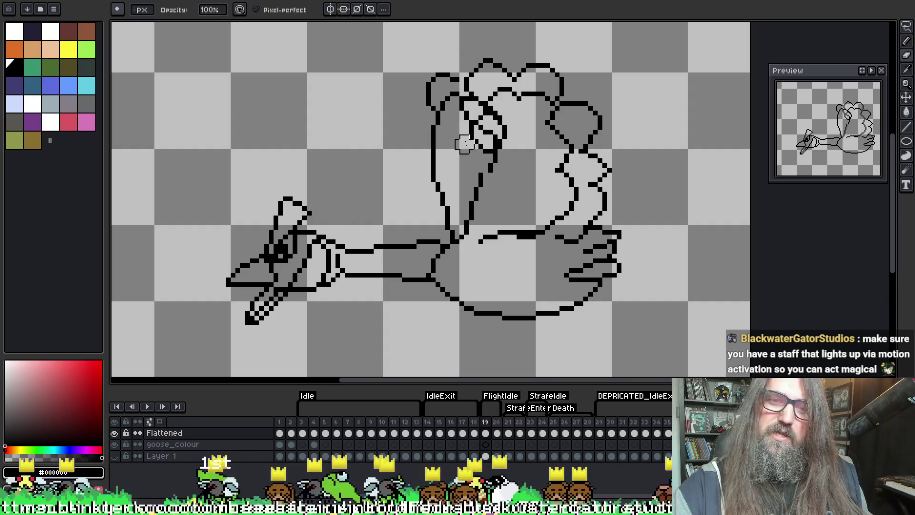
drag(459, 121, 479, 146)
key(b)
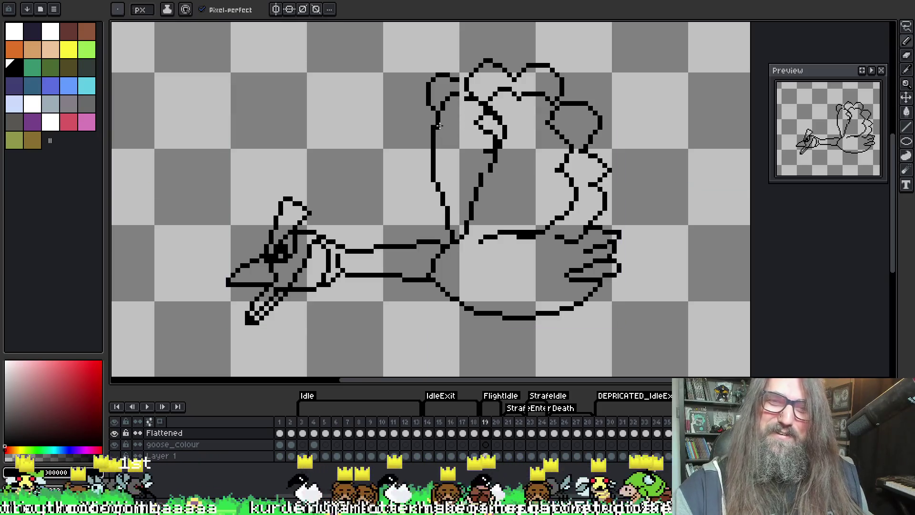
mouse_move(458, 117)
mouse_down()
mouse_move(479, 136)
mouse_move(472, 169)
mouse_up()
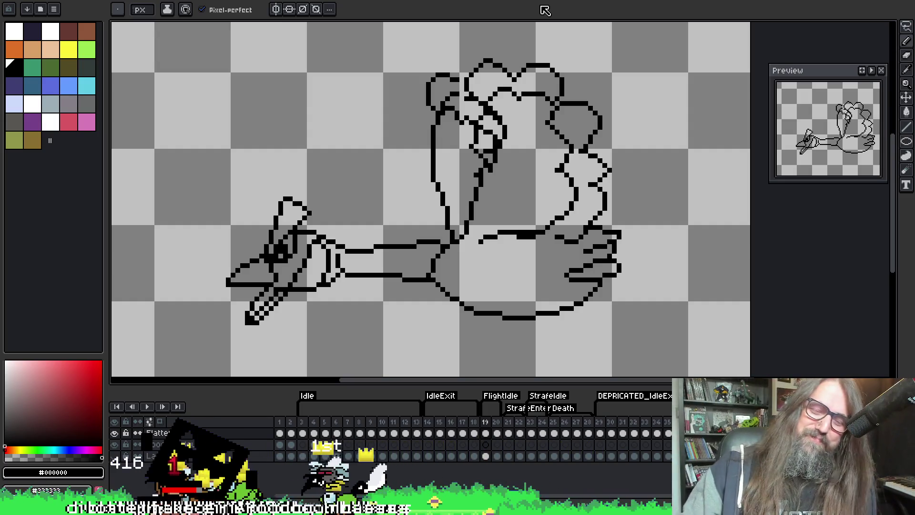
Add black pixels to the lower part of the wing outline
key(i)
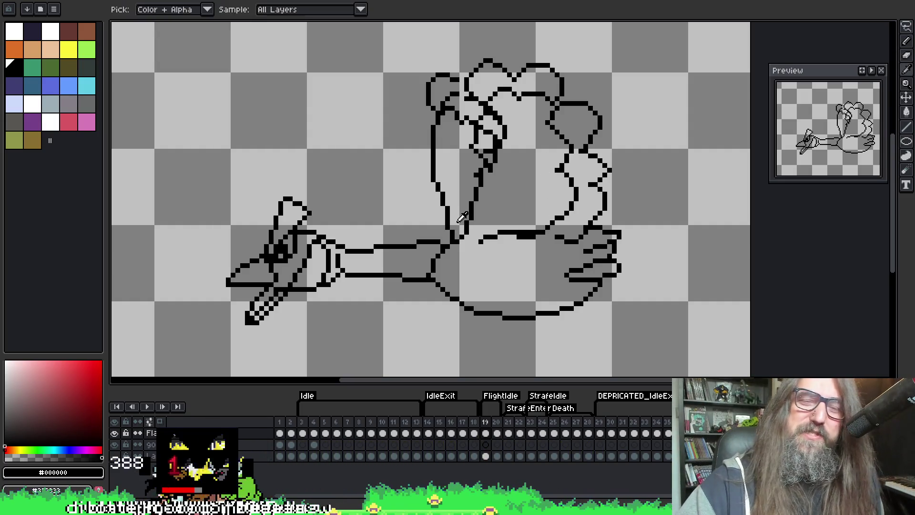
key(b)
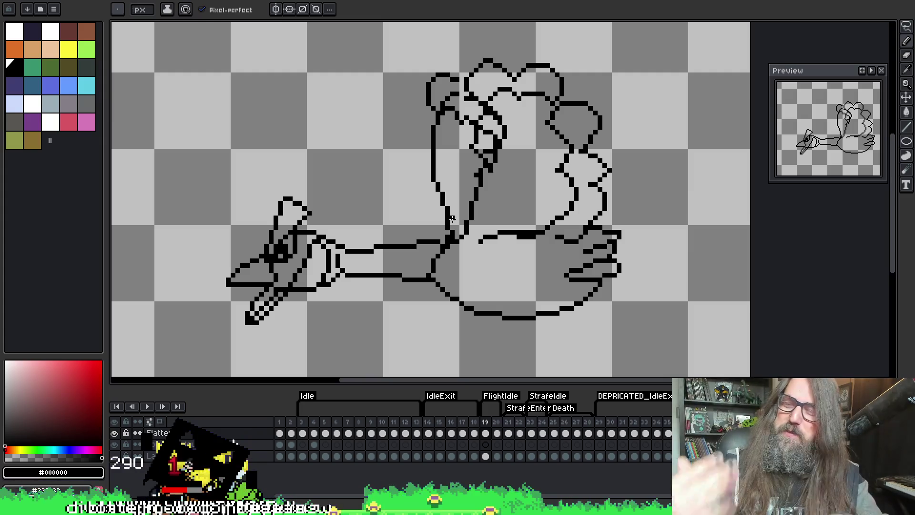
key(e)
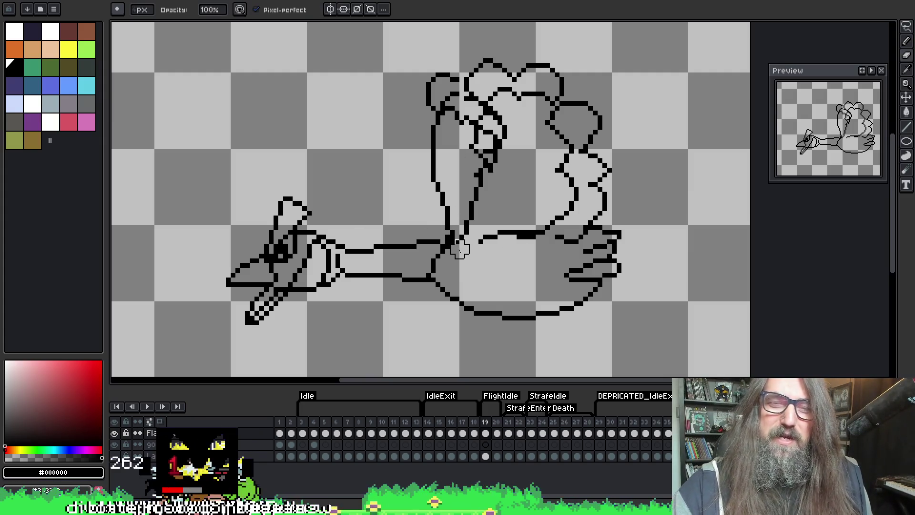
key(i)
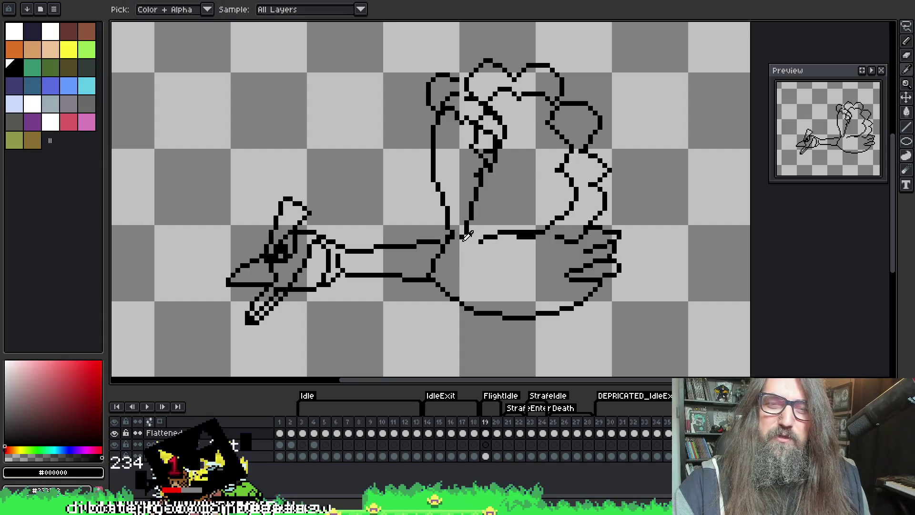
key(b)
key(e)
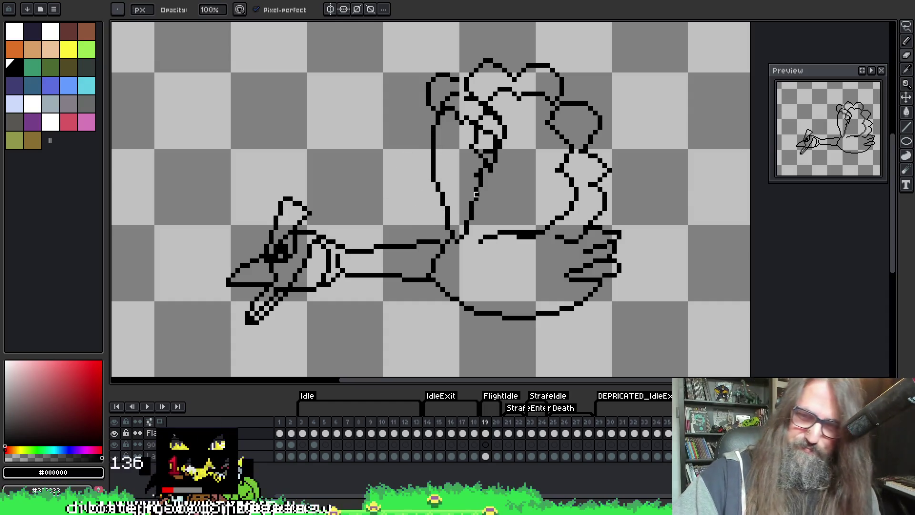
key(i)
key(b)
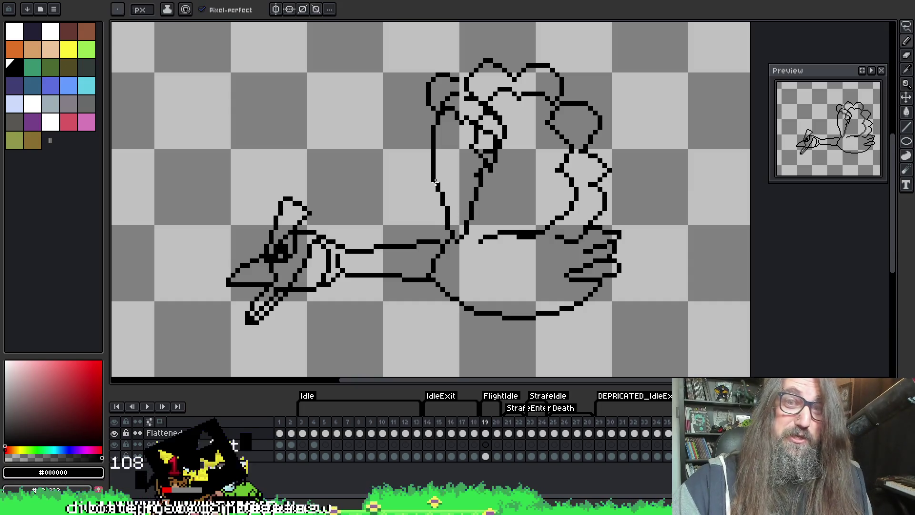
drag(437, 201, 443, 189)
Alternate pencil and eraser to clean the head and neck outlines crossing the wing
key(e)
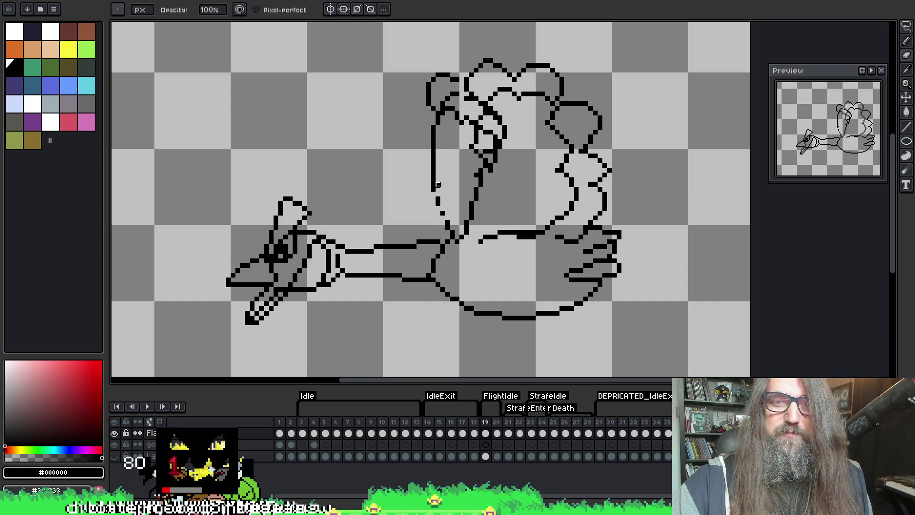
key(b)
key(e)
key(b)
key(e)
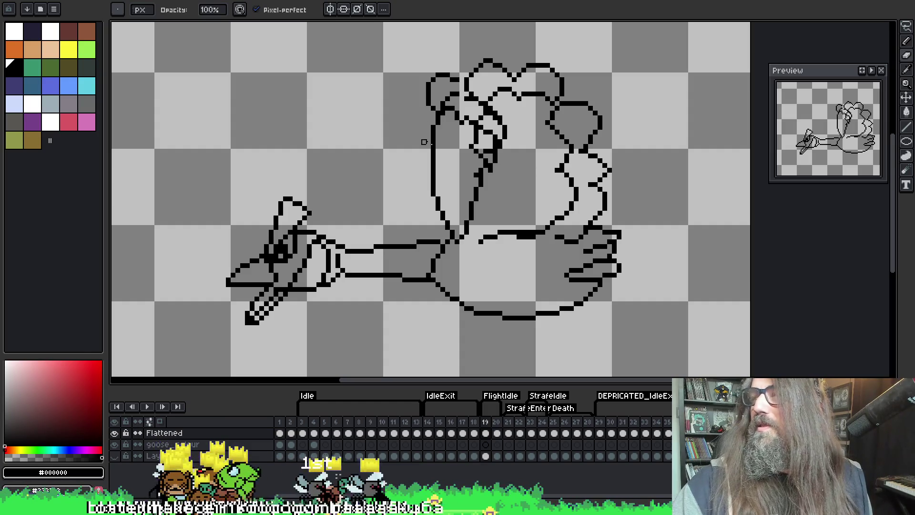
key(i)
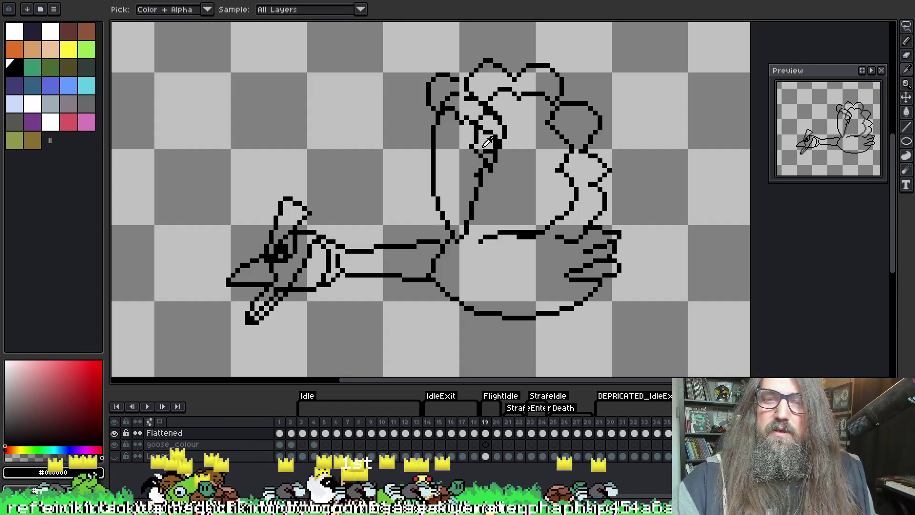
key(e)
key(b)
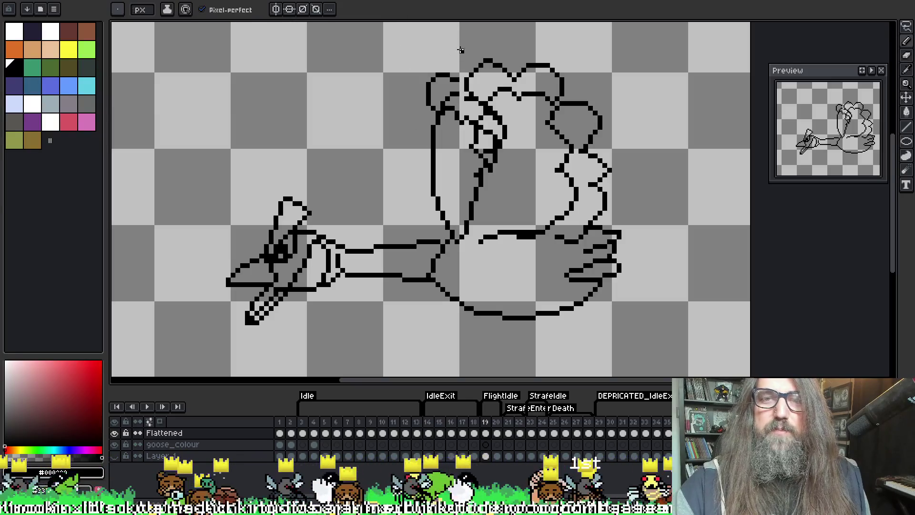
key(e)
key(b)
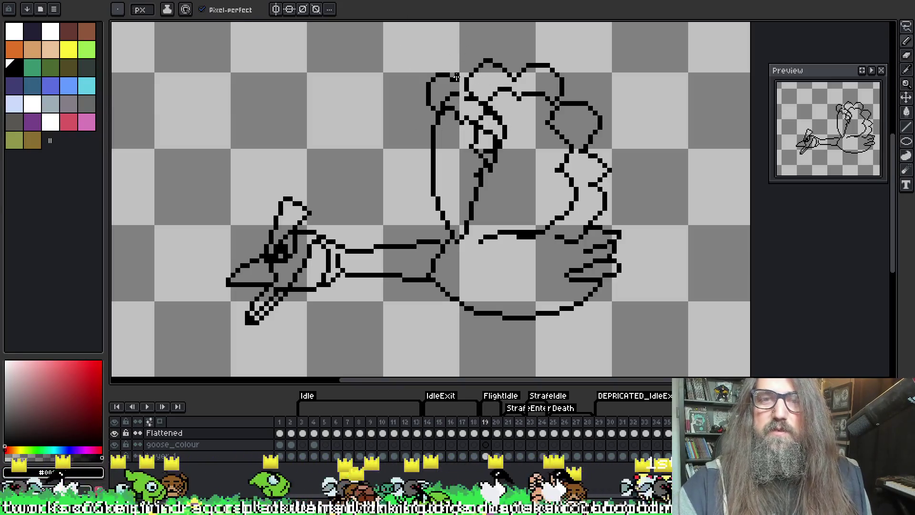
key(e)
key(b)
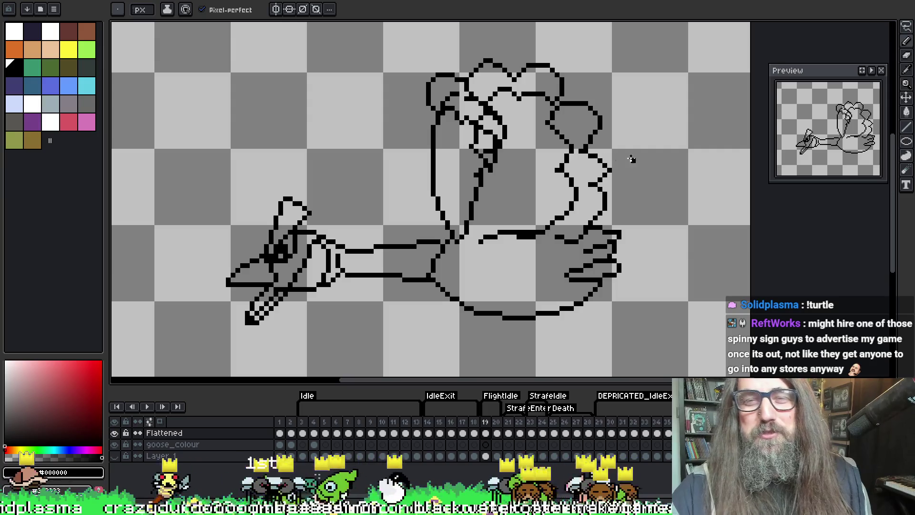
key(b)
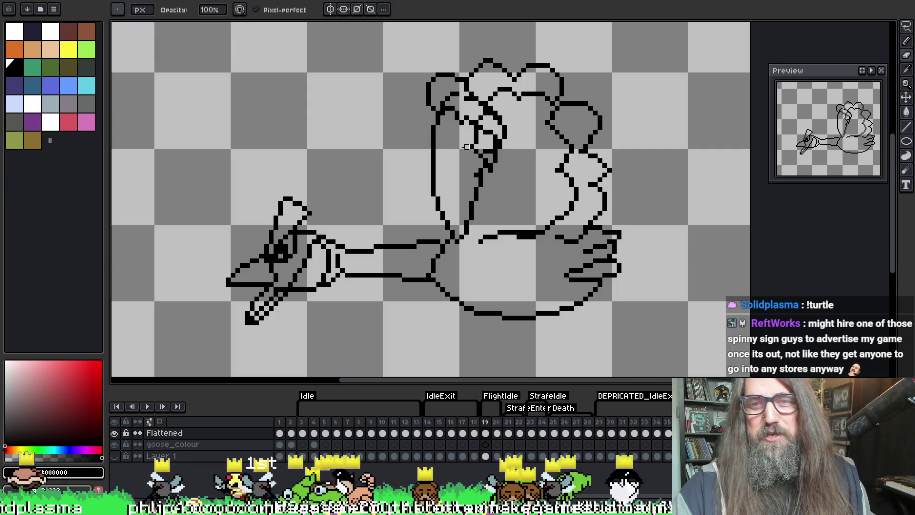
key(e)
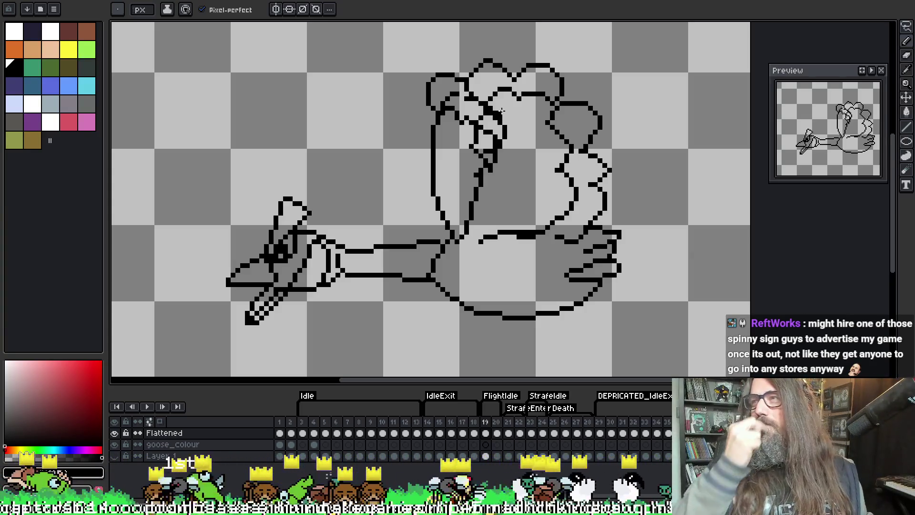
key(b)
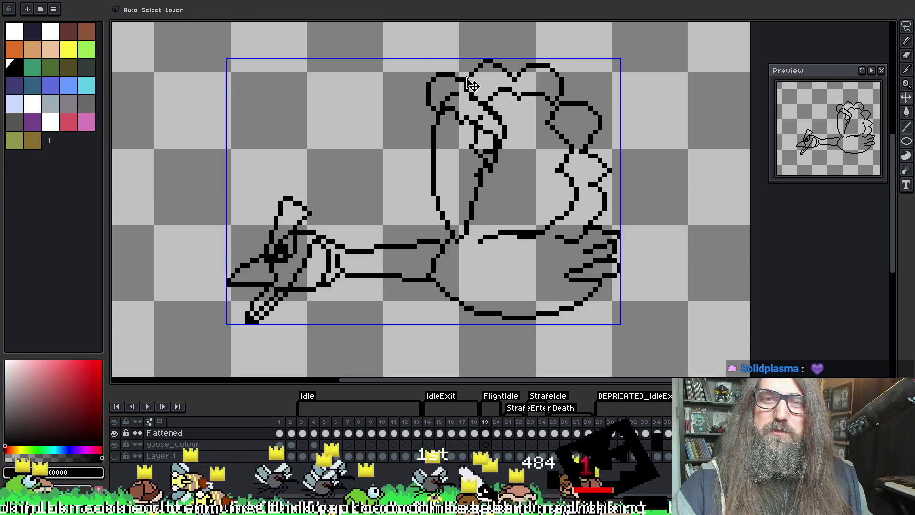
Switch between pencil and eraser, then pick transparent from the canvas as the drawing colour
key(e)
key(b)
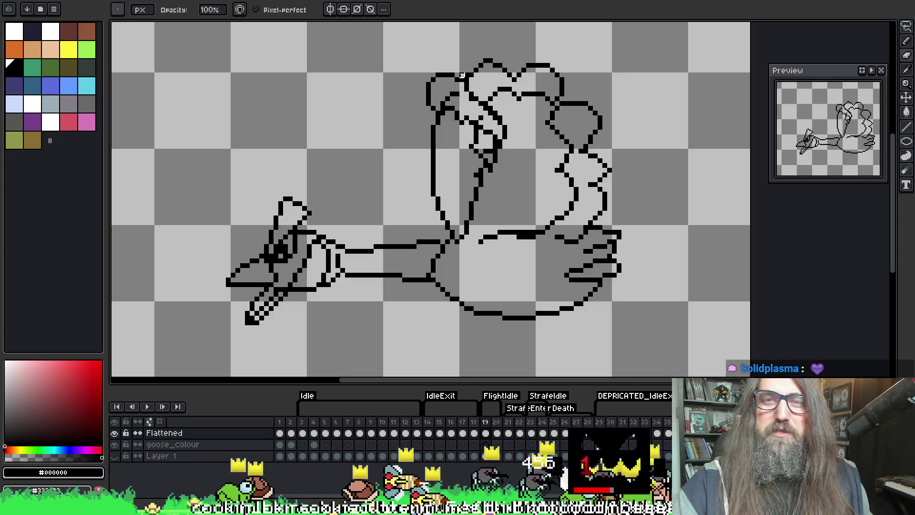
key(i)
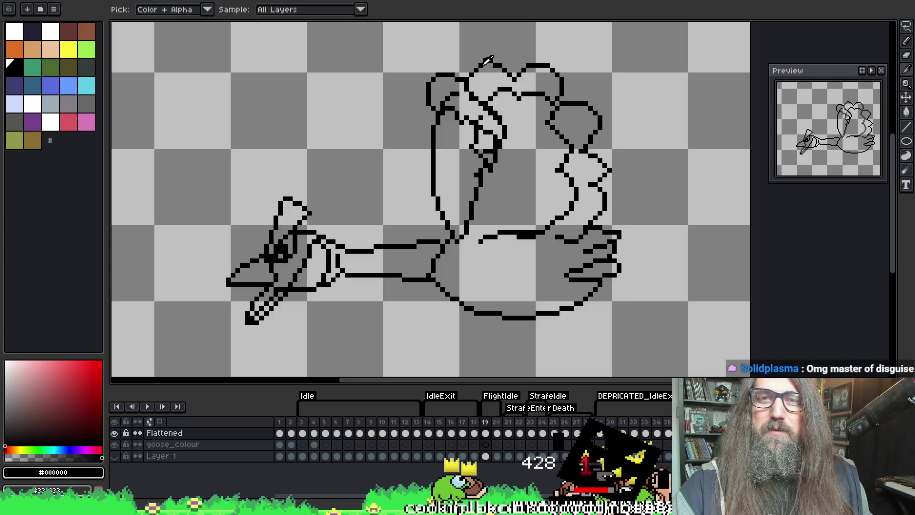
key(e)
key(b)
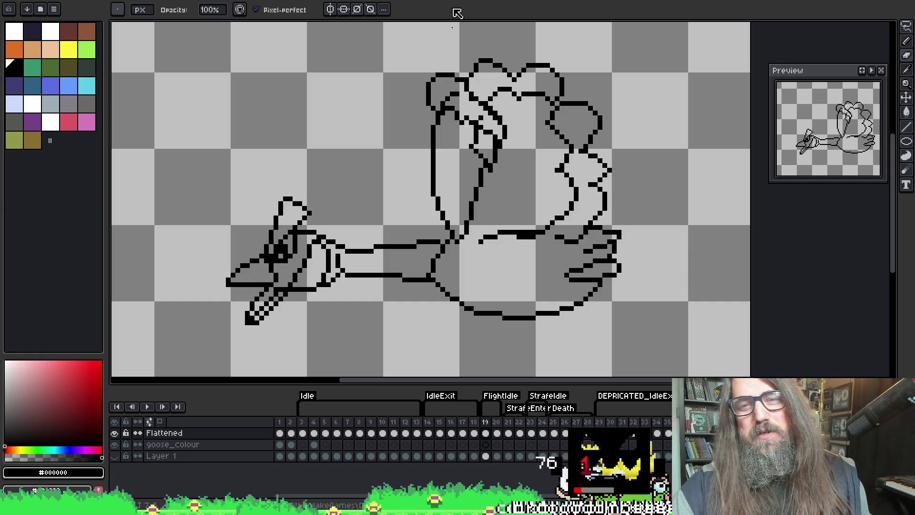
key(e)
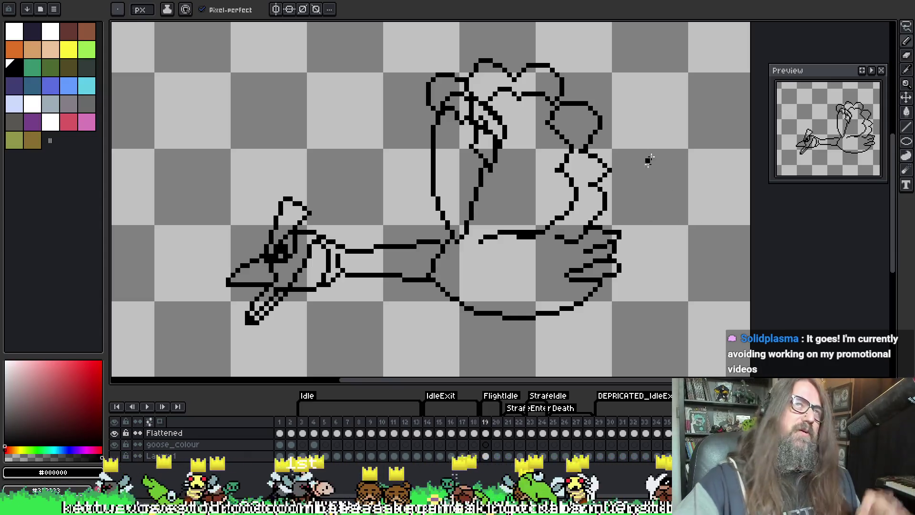
key(i)
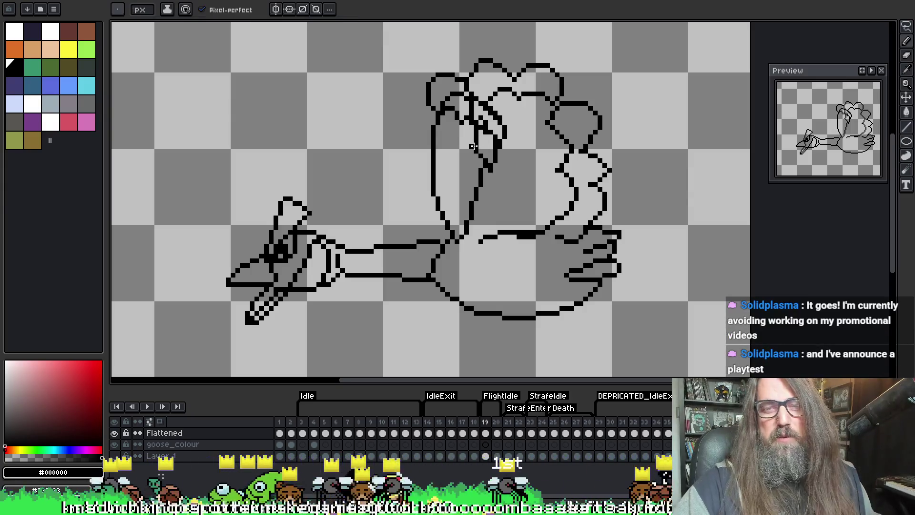
key(b)
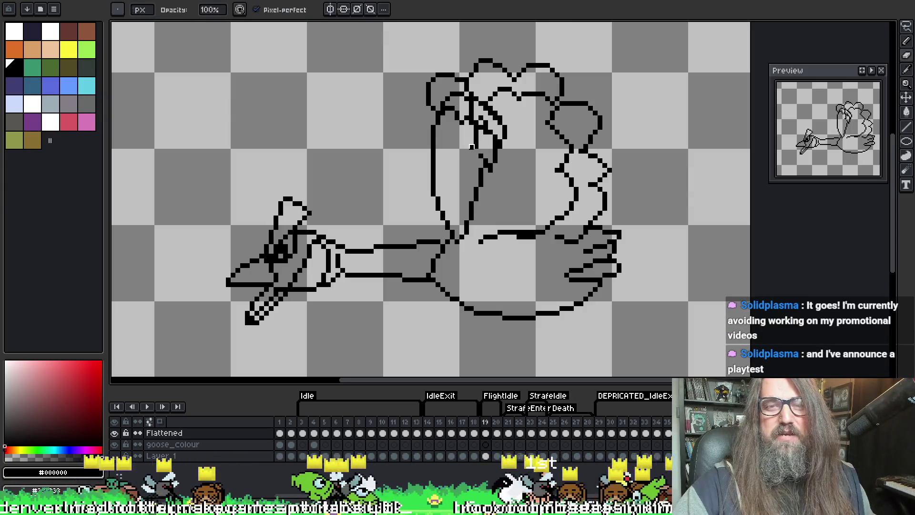
alt+click(472, 147)
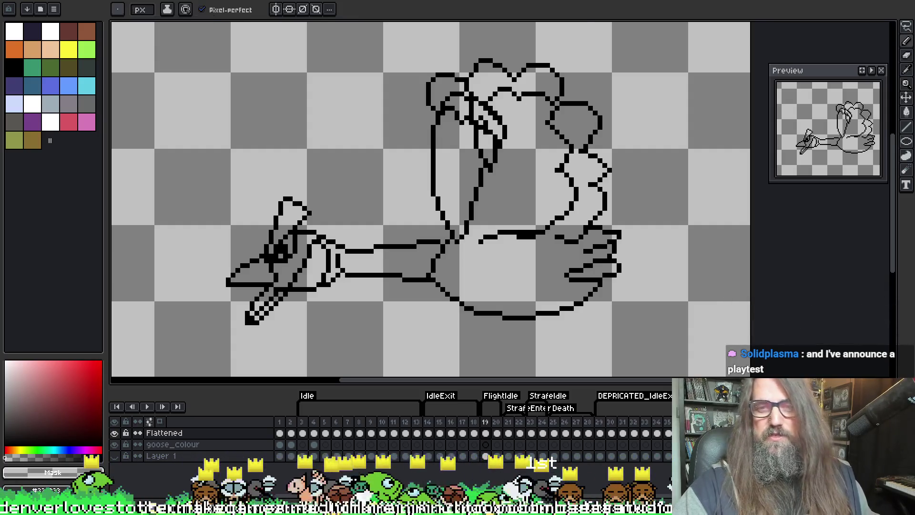
Compare frame 19 with its neighbour and play the animation, stopping back on frame 19
key(Right)
key(Left)
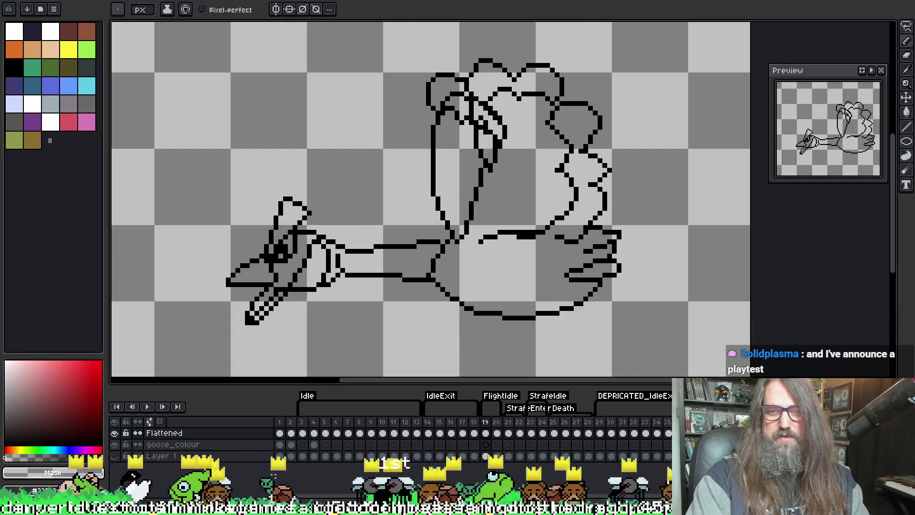
scroll(557, 146, down, 1)
key(Return)
key(Return)
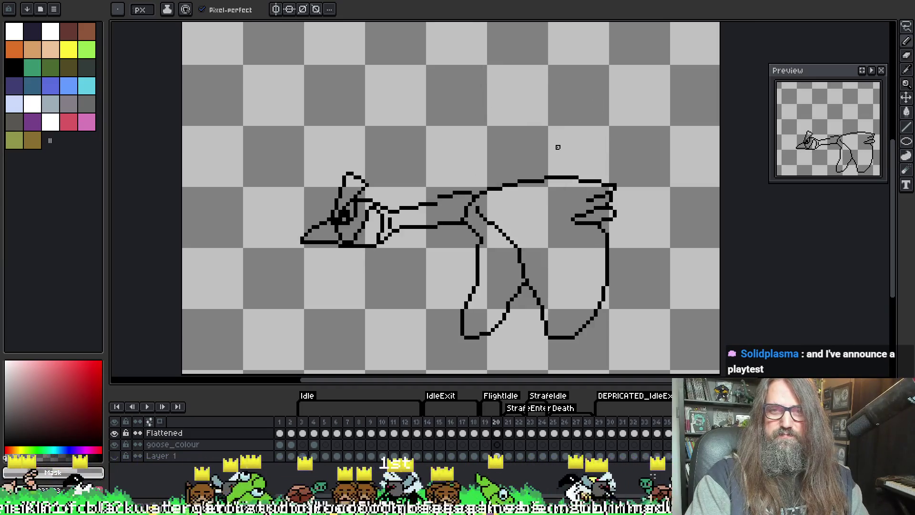
key(Left)
scroll(488, 108, up, 2)
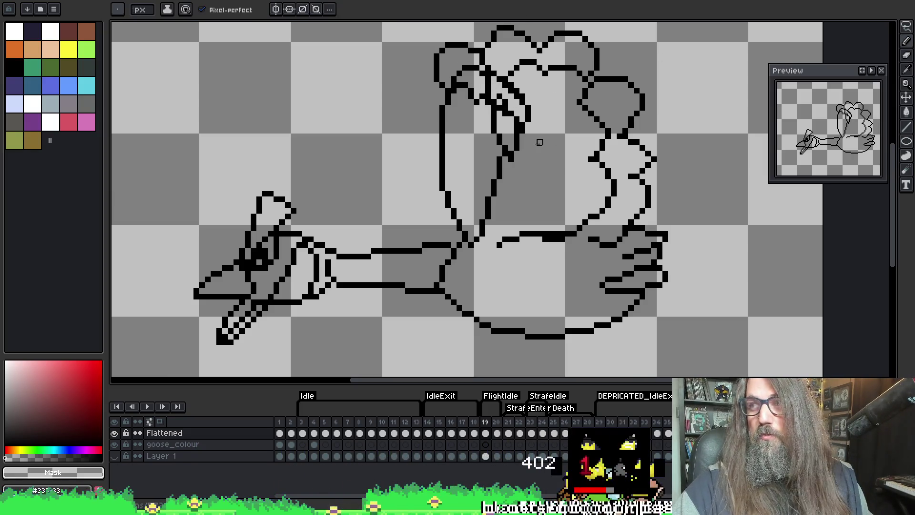
Sample black, undo the stray head pixels, and add one black pixel to the head outline
alt+click(521, 126)
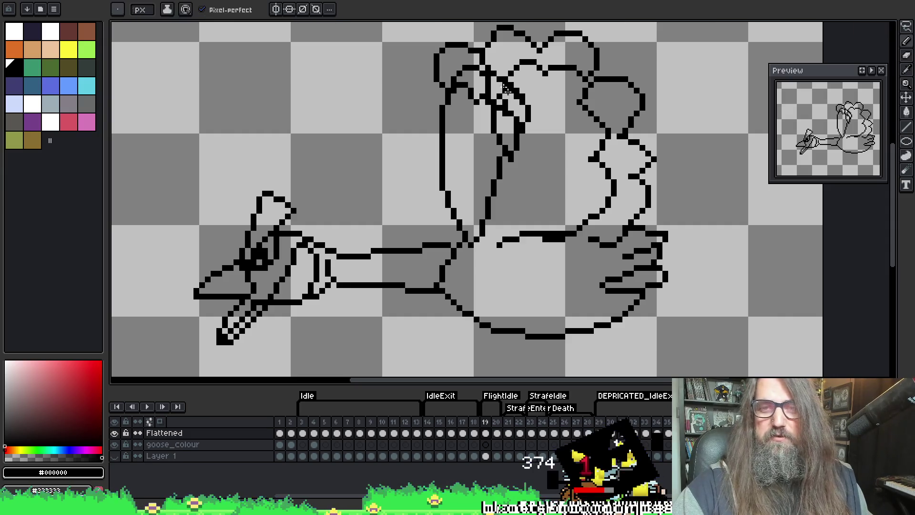
key(ctrl+z)
key(ctrl+z)
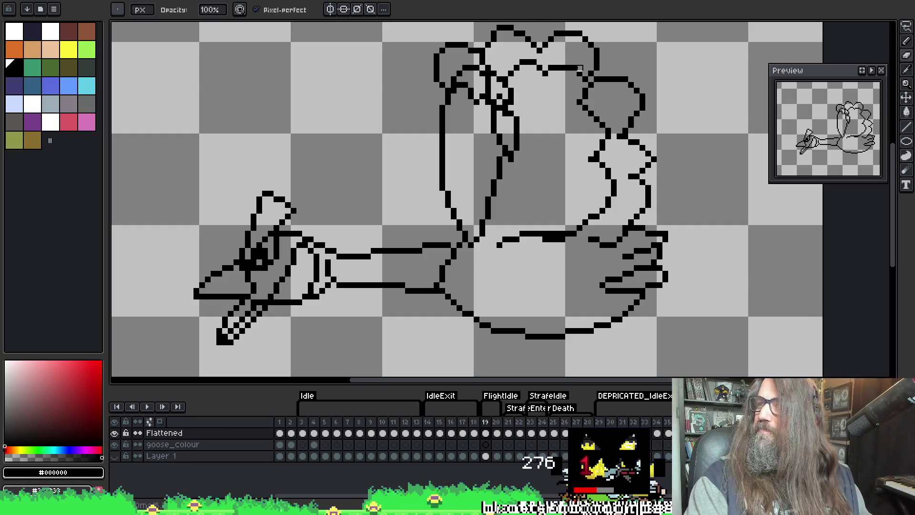
click(506, 154)
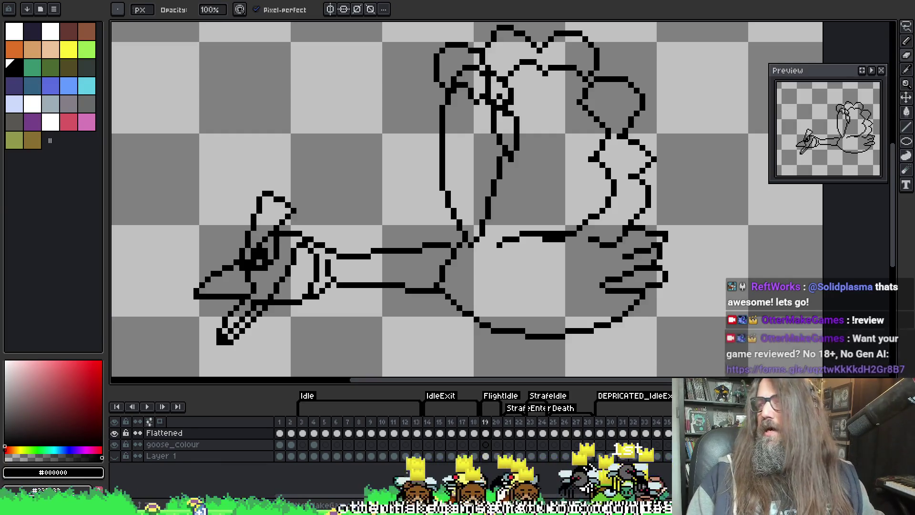
drag(498, 172, 474, 164)
key(b)
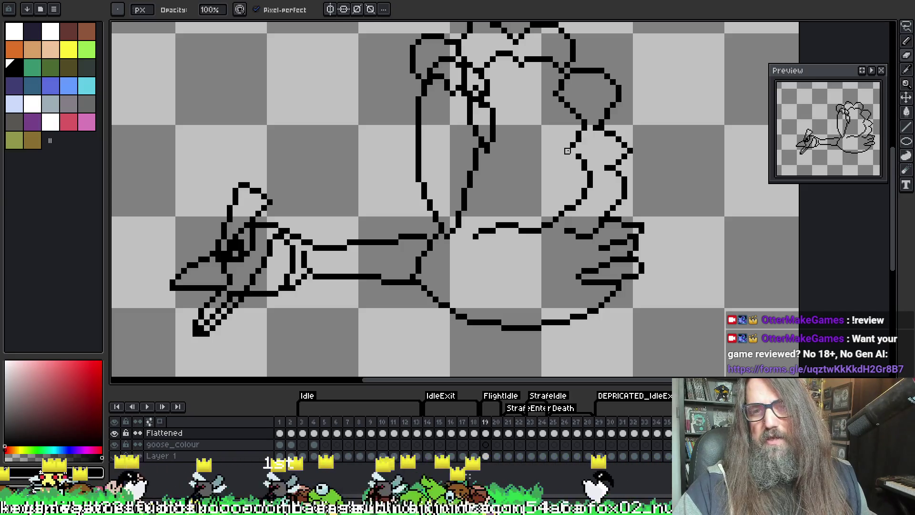
Thicken the neck line below the head with pencil strokes, undoing one overpainted stroke
scroll(596, 124, up, 2)
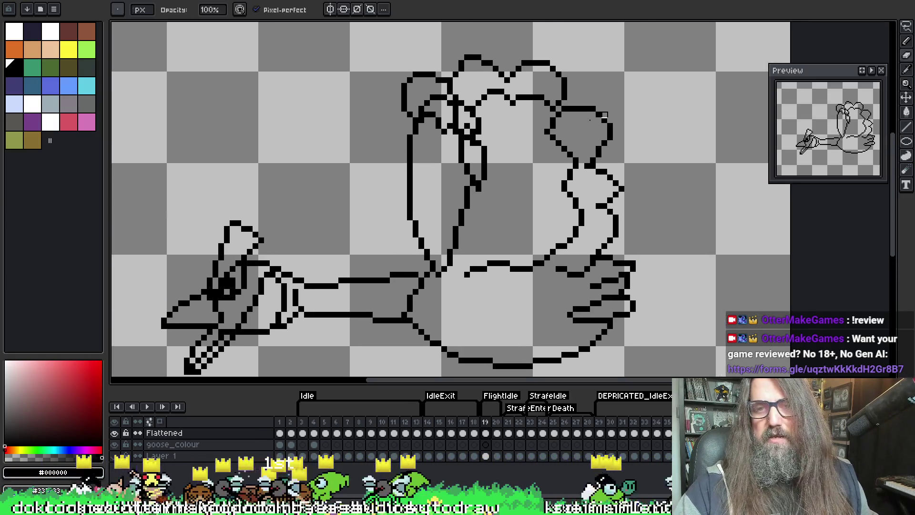
key(e)
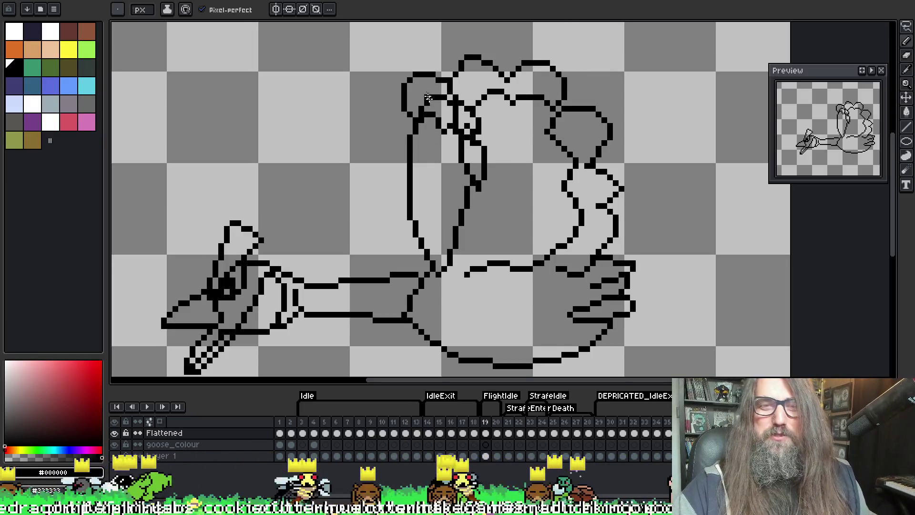
key(b)
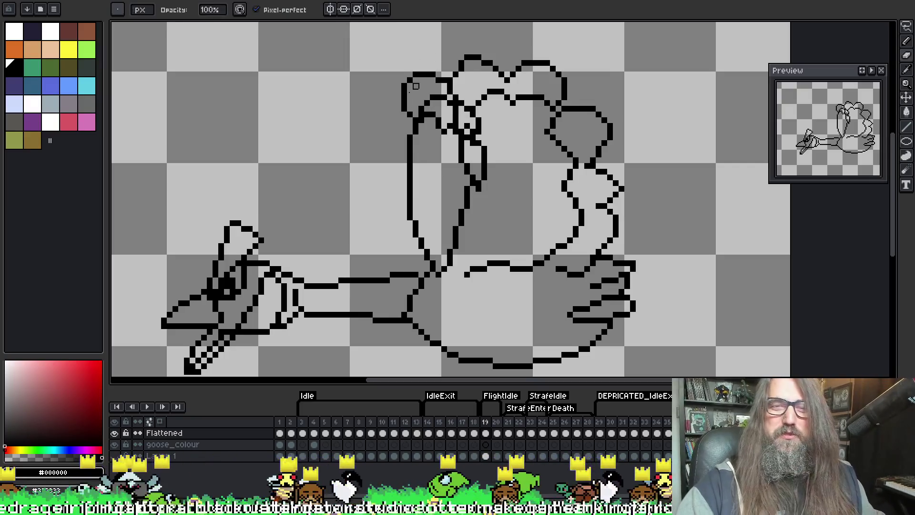
drag(496, 207, 497, 207)
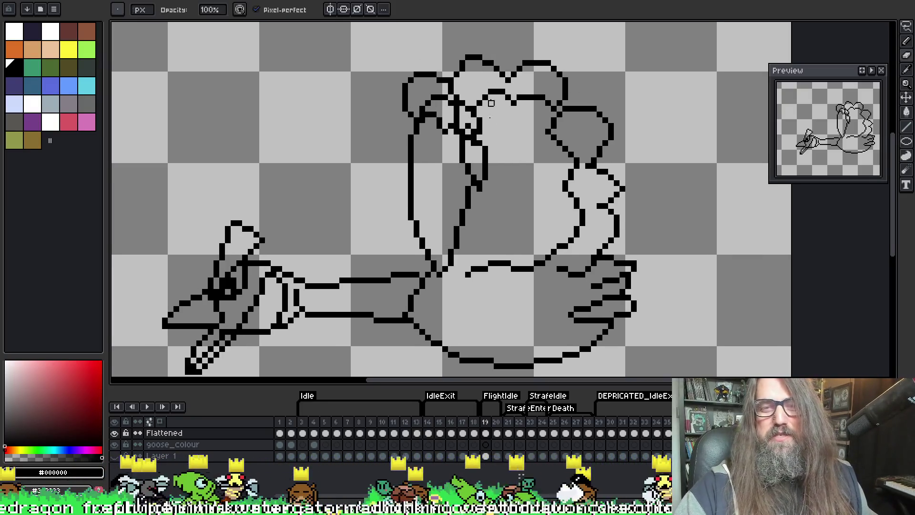
drag(481, 165, 472, 198)
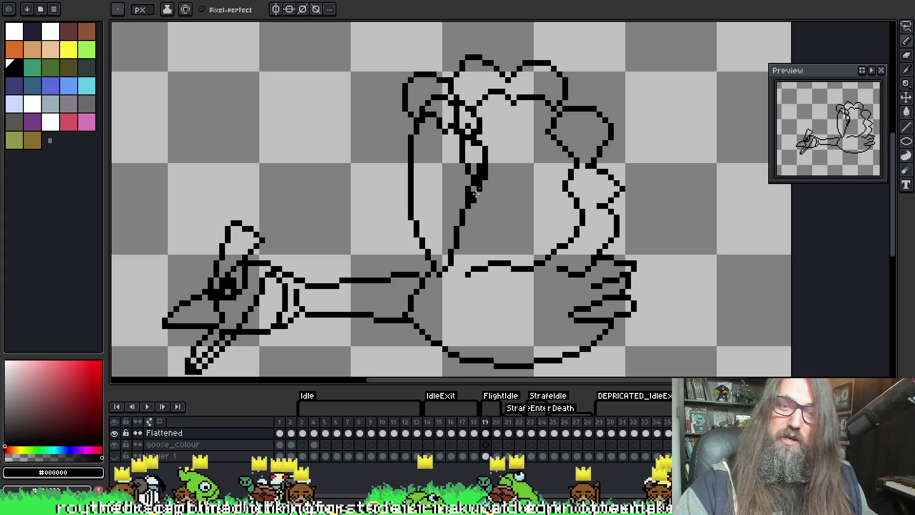
key(ctrl+z)
key(ctrl+z)
key(ctrl+z)
key(e)
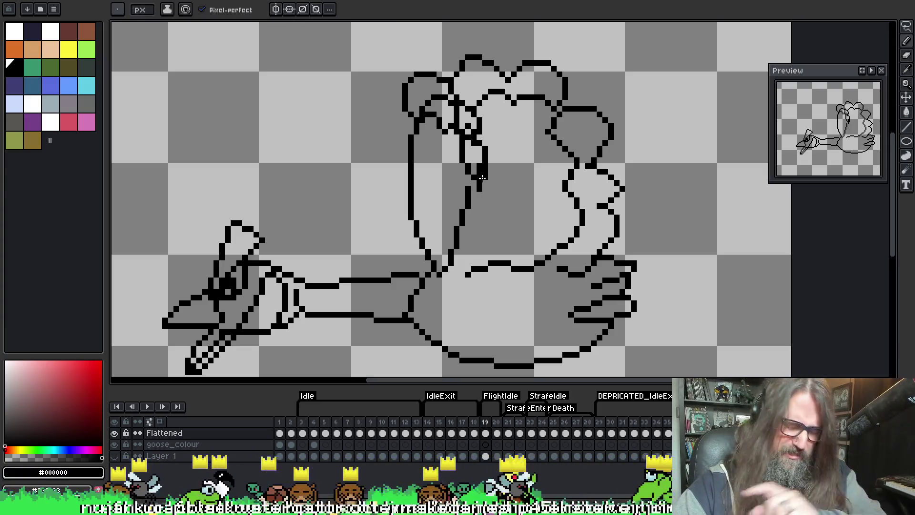
drag(482, 175, 481, 179)
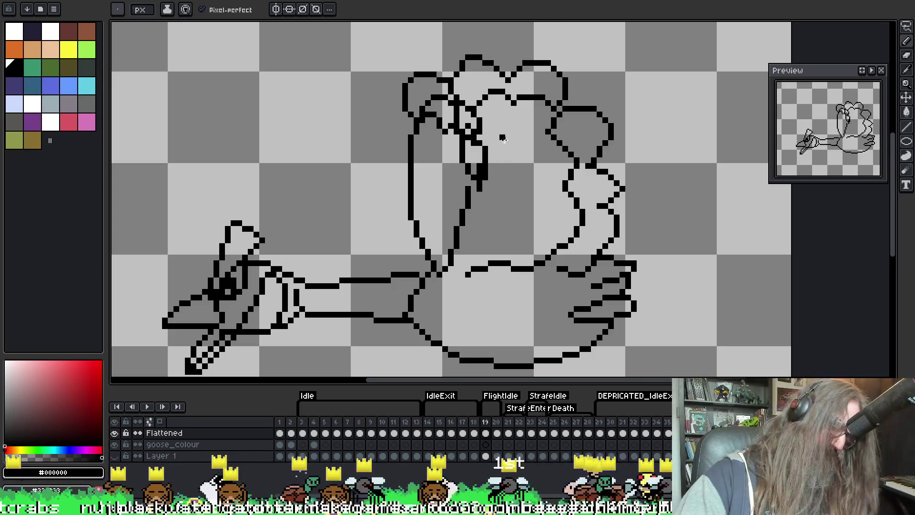
key(b)
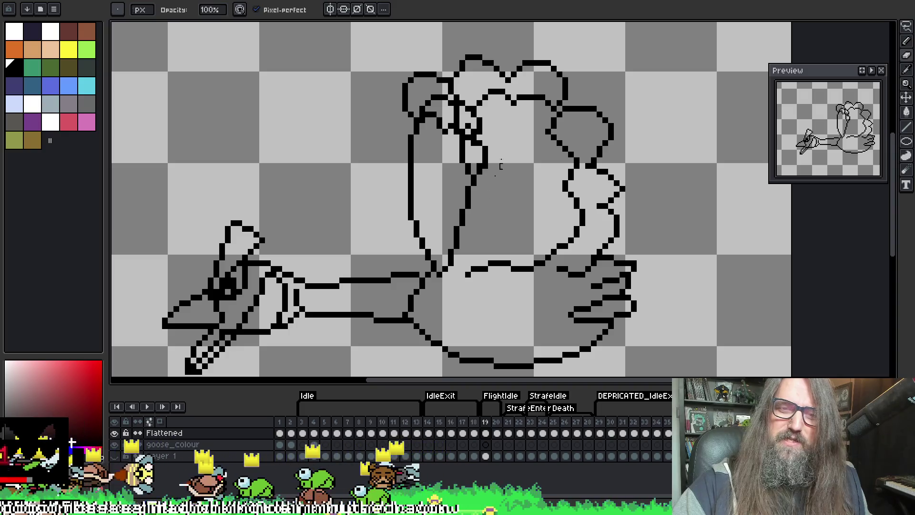
key(e)
key(v)
key(b)
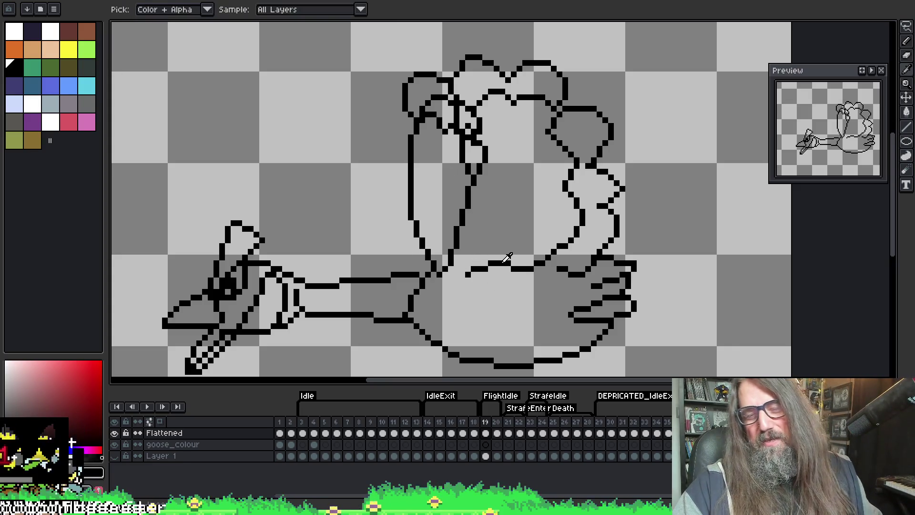
key(ctrl)
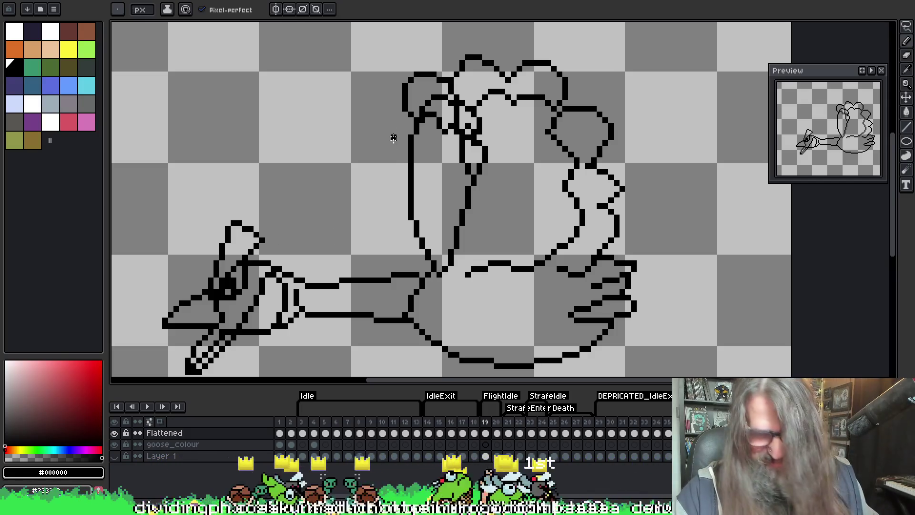
key(b)
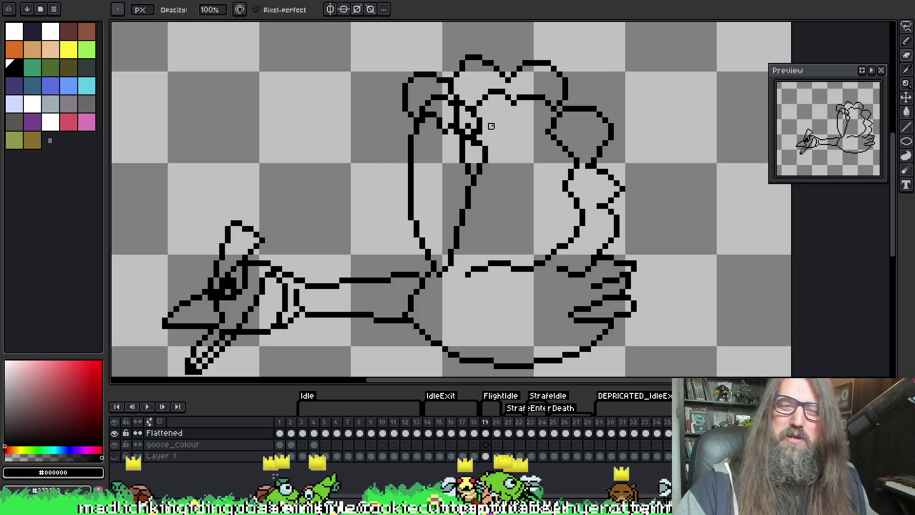
scroll(474, 115, down, 2)
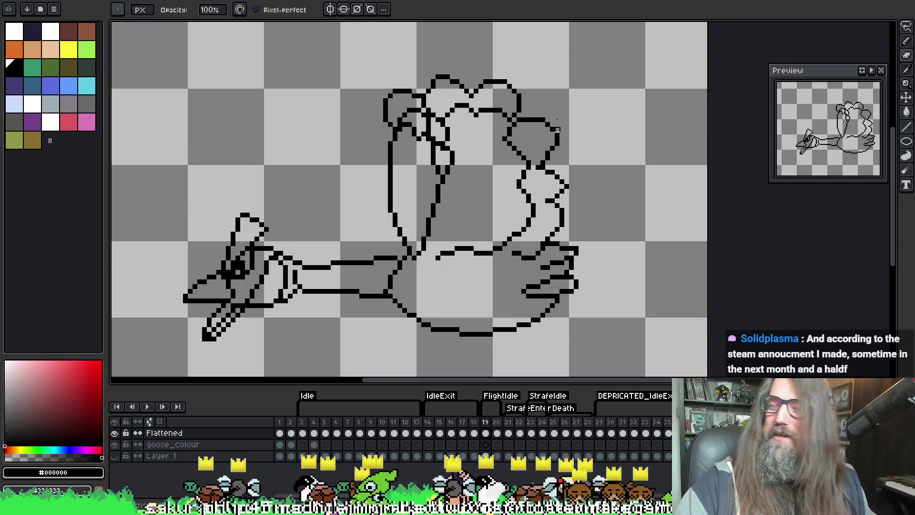
key(i)
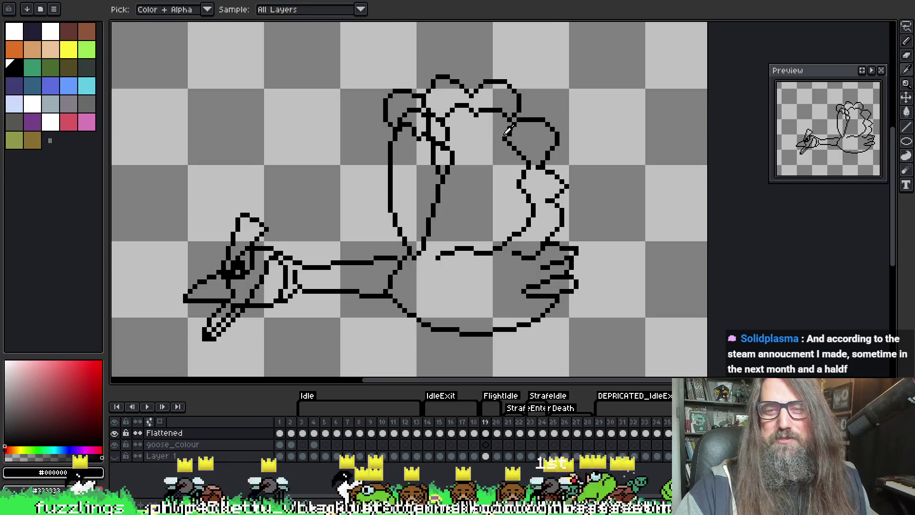
key(b)
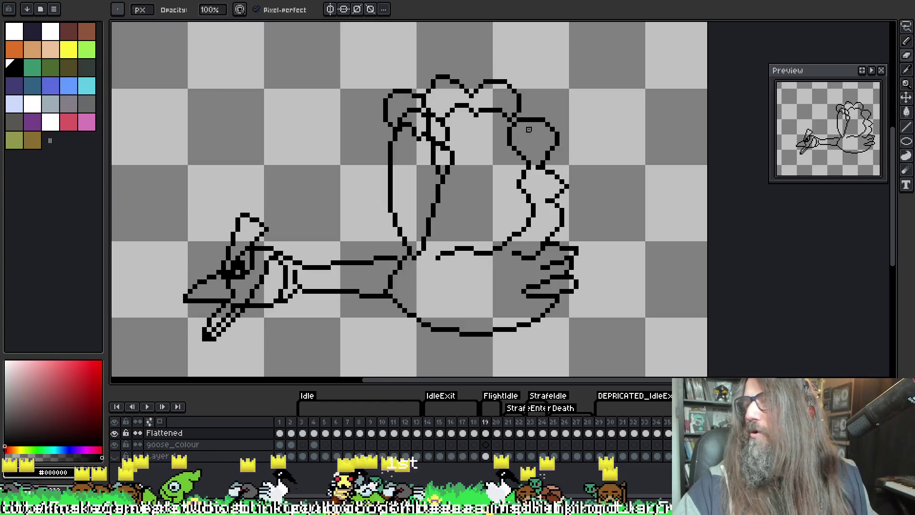
scroll(528, 129, down, 5)
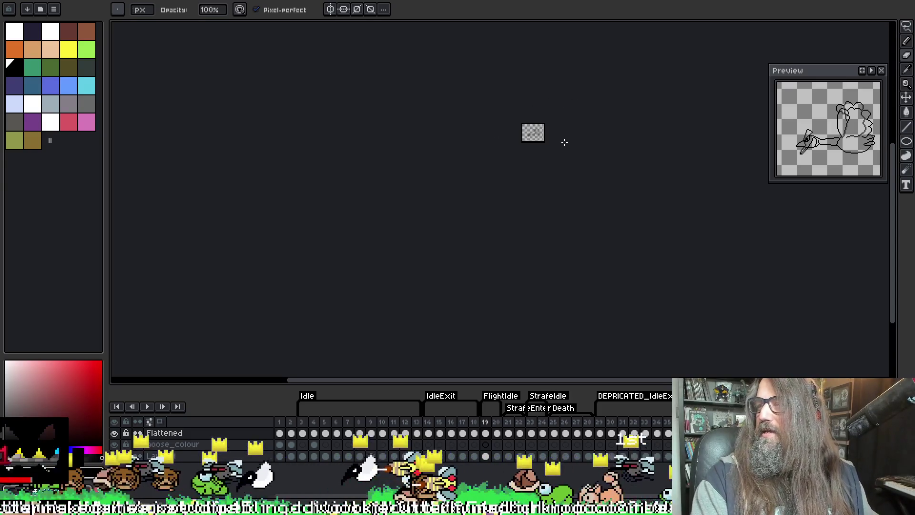
Zoom into the raised wings, sample black, and add one pixel closing the inner feather line gap
scroll(536, 132, up, 5)
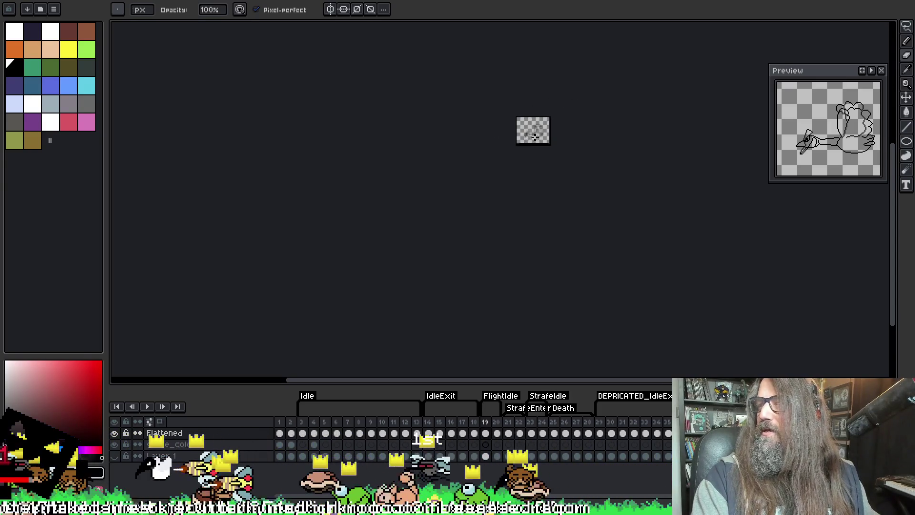
mouse_move(510, 82)
mouse_down()
mouse_move(520, 148)
mouse_move(490, 152)
mouse_move(495, 172)
mouse_move(391, 160)
mouse_up()
scroll(420, 188, up, 1)
scroll(420, 188, up, 2)
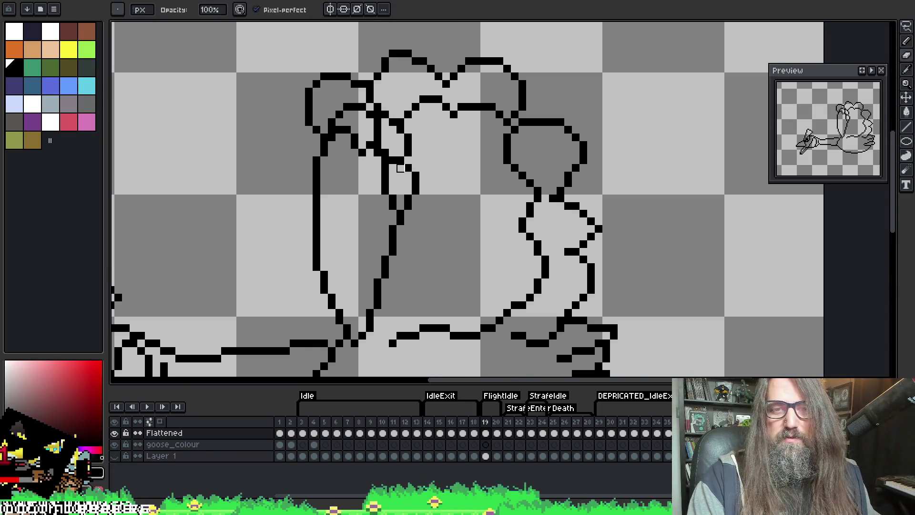
scroll(403, 165, down, 1)
scroll(405, 158, up, 2)
key(i)
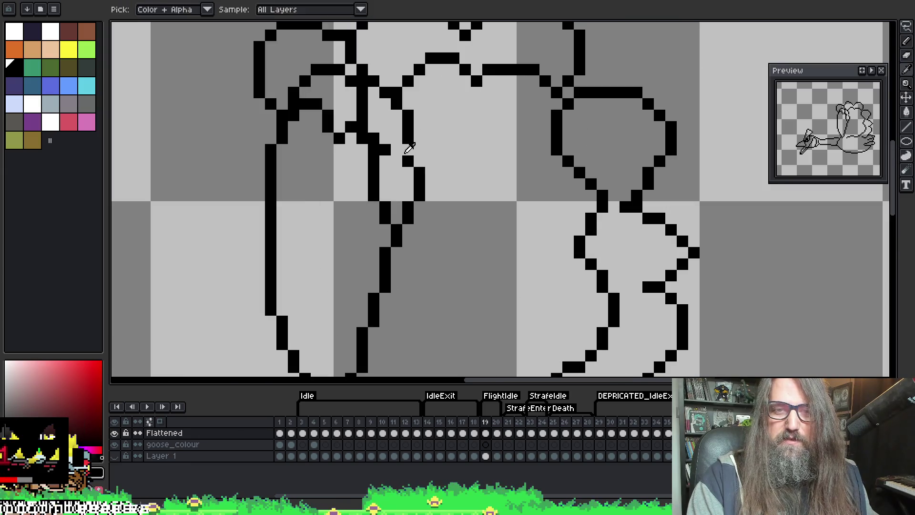
key(b)
click(399, 147)
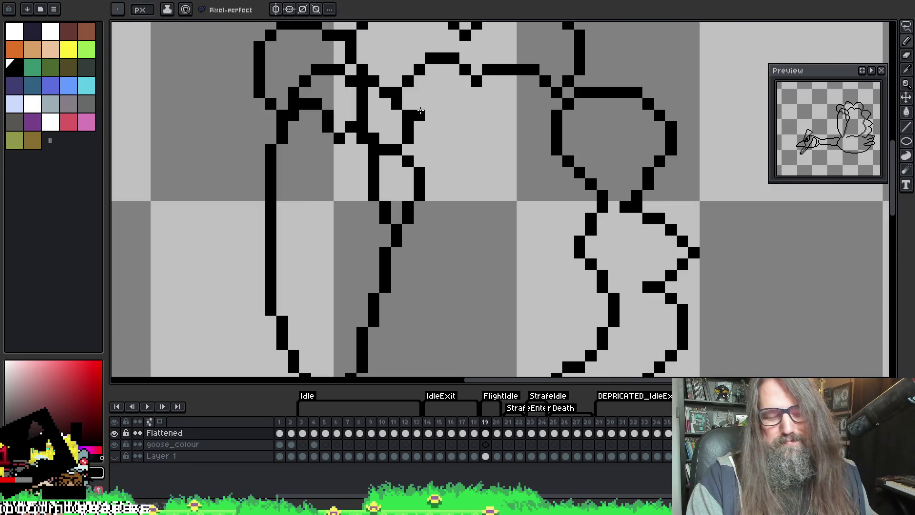
scroll(438, 114, down, 3)
scroll(422, 148, up, 1)
mouse_move(414, 149)
mouse_down()
mouse_move(378, 190)
mouse_move(373, 224)
mouse_move(422, 166)
mouse_move(416, 136)
mouse_up()
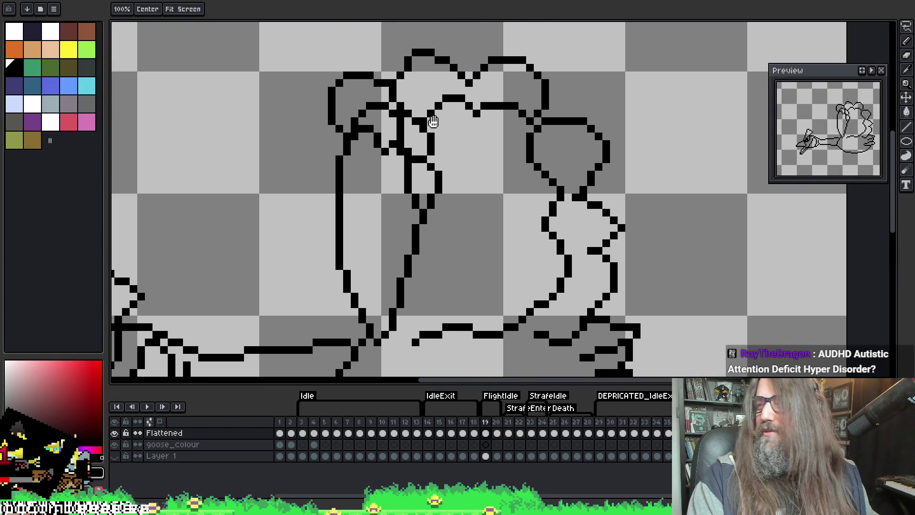
key(b)
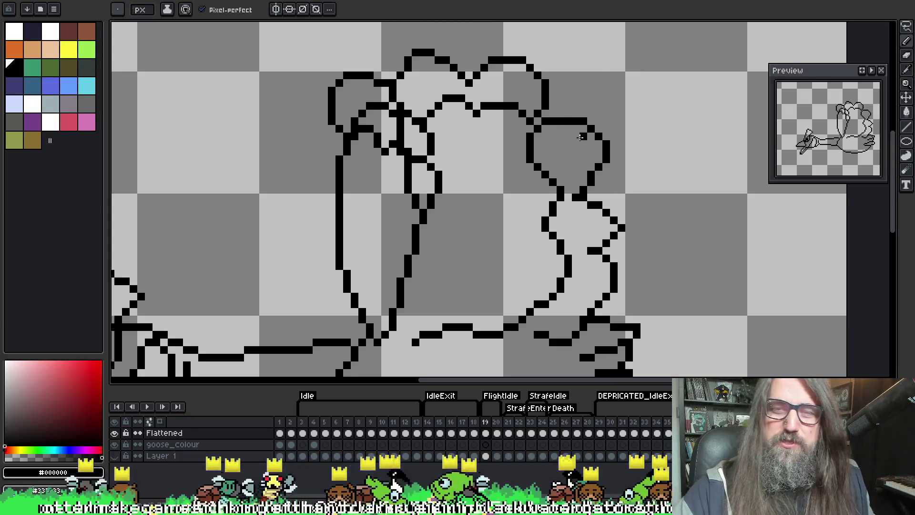
Erase outline pixels at the right wing joint and save the sprite with Ctrl+S
drag(479, 196, 494, 198)
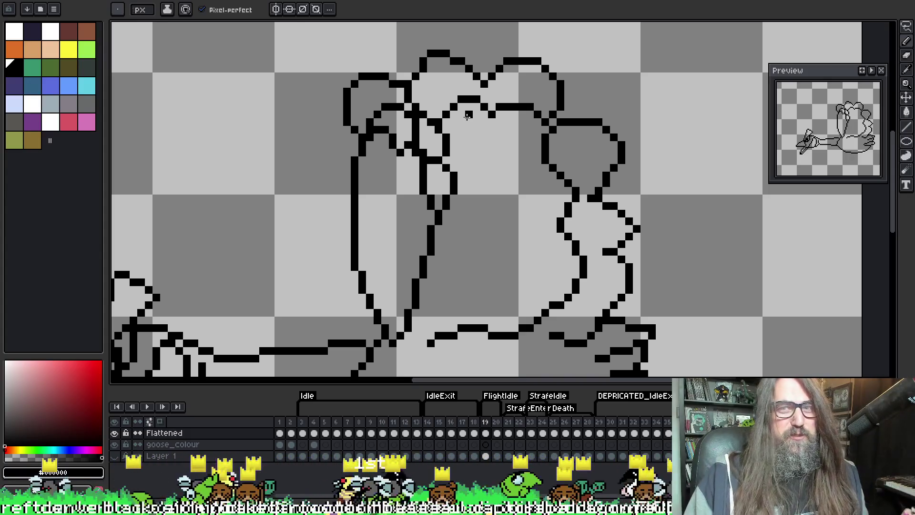
key(e)
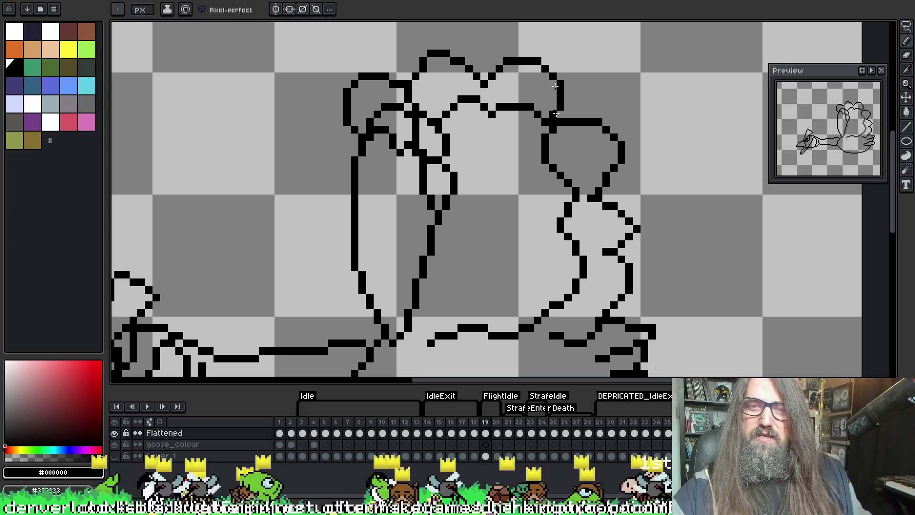
key(b)
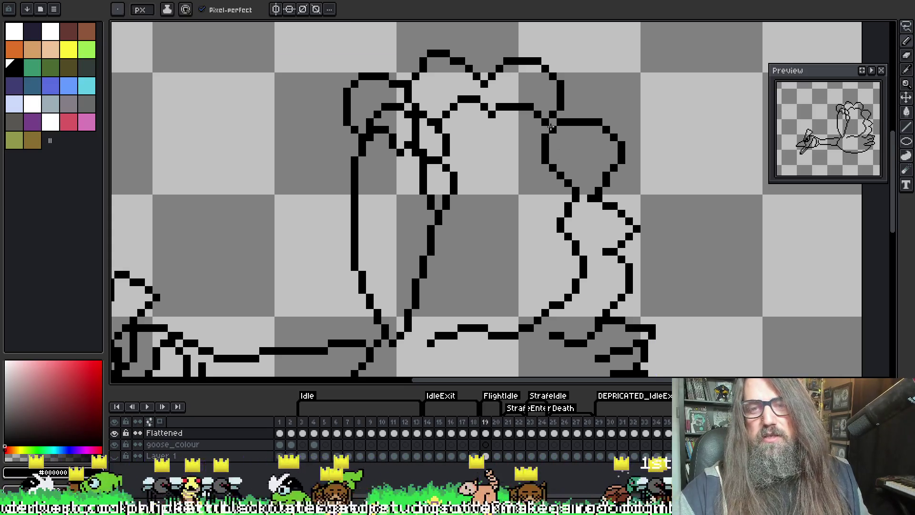
key(e)
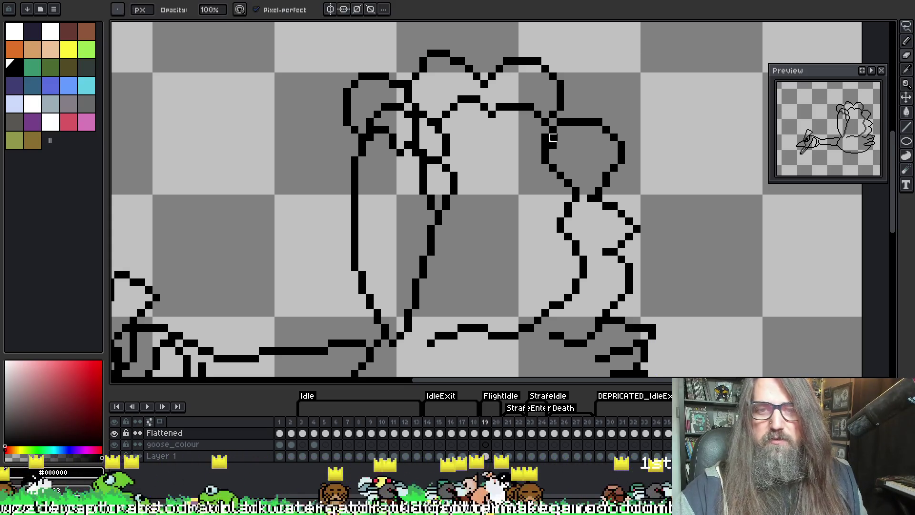
drag(546, 138, 551, 154)
key(b)
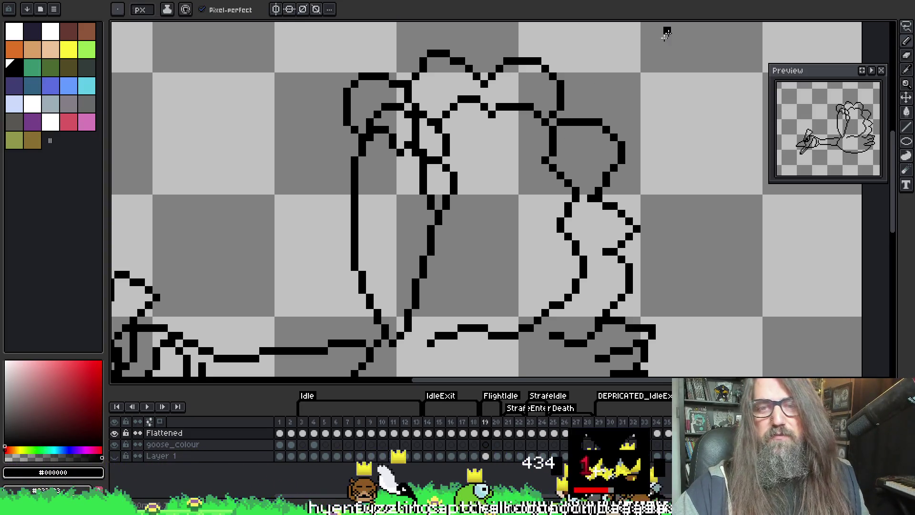
key(ctrl+s)
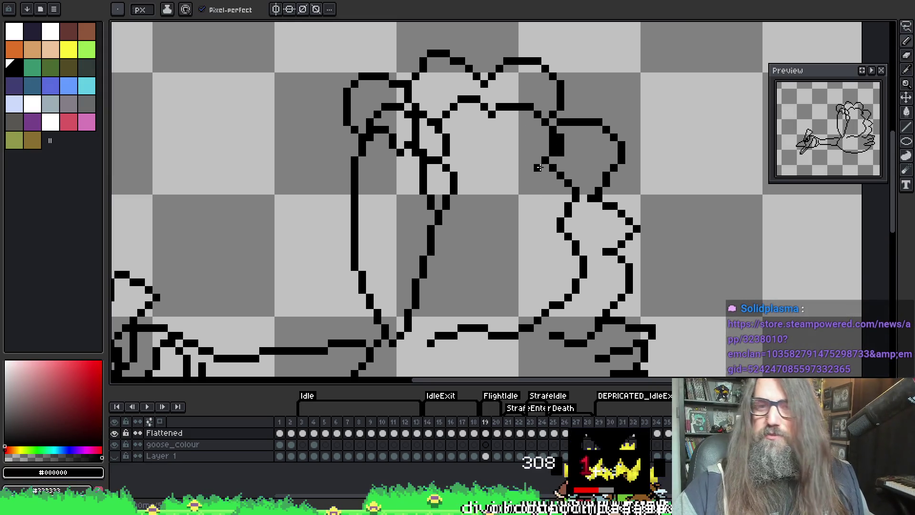
Erase the remaining stray pixels at the wing joint, then switch to the Steam news post
key(e)
drag(553, 138, 553, 153)
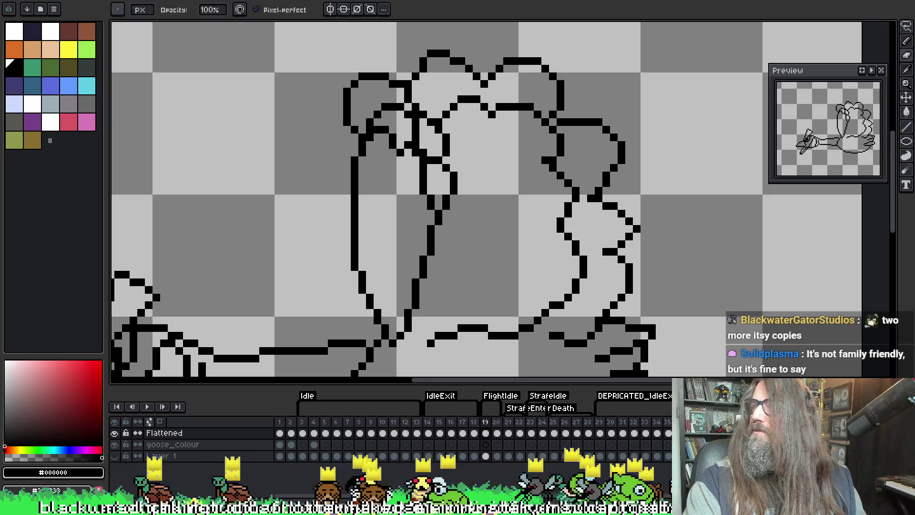
key(alt+Tab)
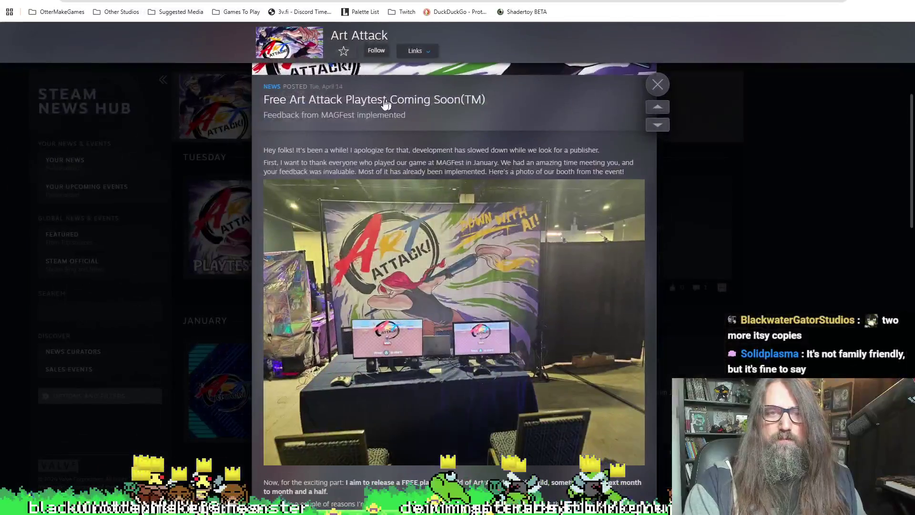
Read the Art Attack post, highlighting the publisher phrase and the paragraph thanking MAGFest players
scroll(453, 142, up, 2)
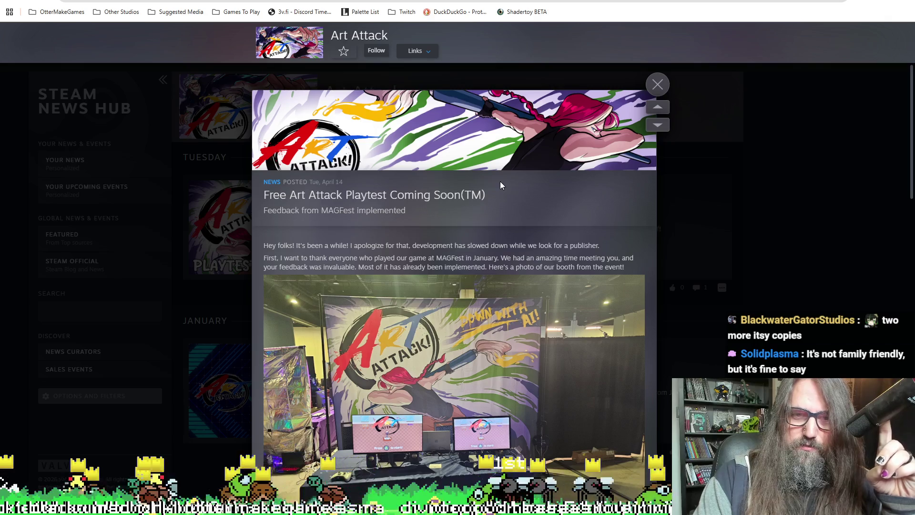
scroll(485, 198, down, 1)
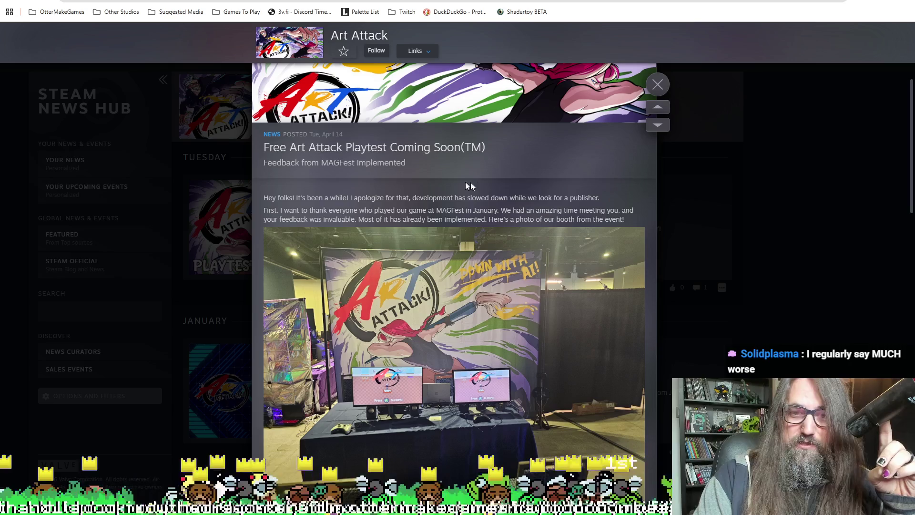
scroll(358, 186, down, 1)
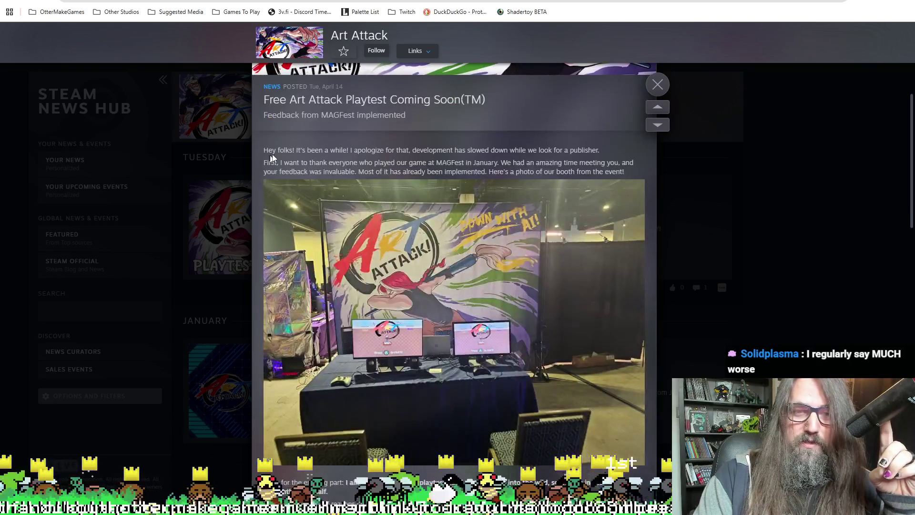
scroll(457, 170, down, 1)
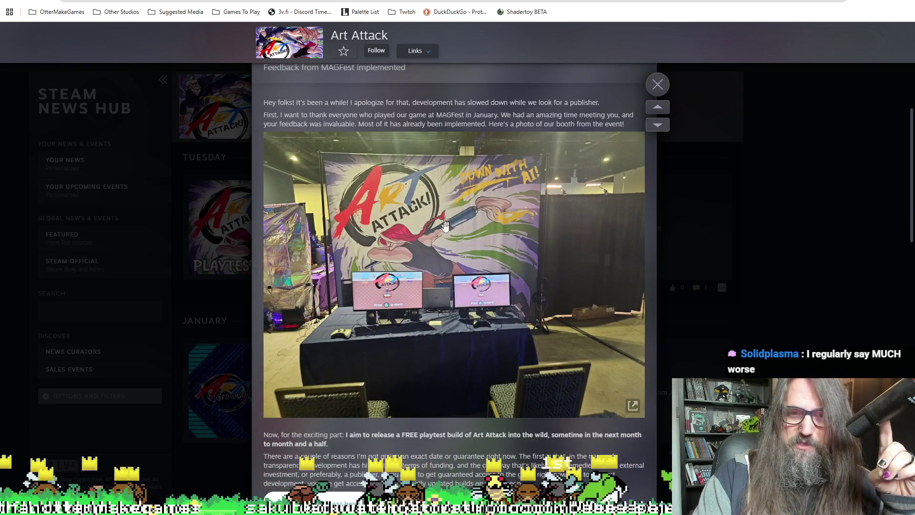
scroll(453, 260, up, 1)
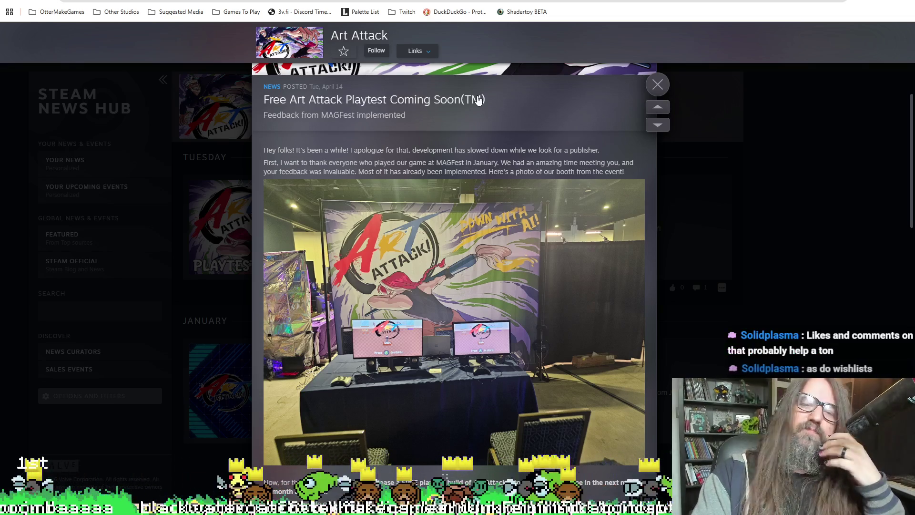
drag(510, 150, 578, 150)
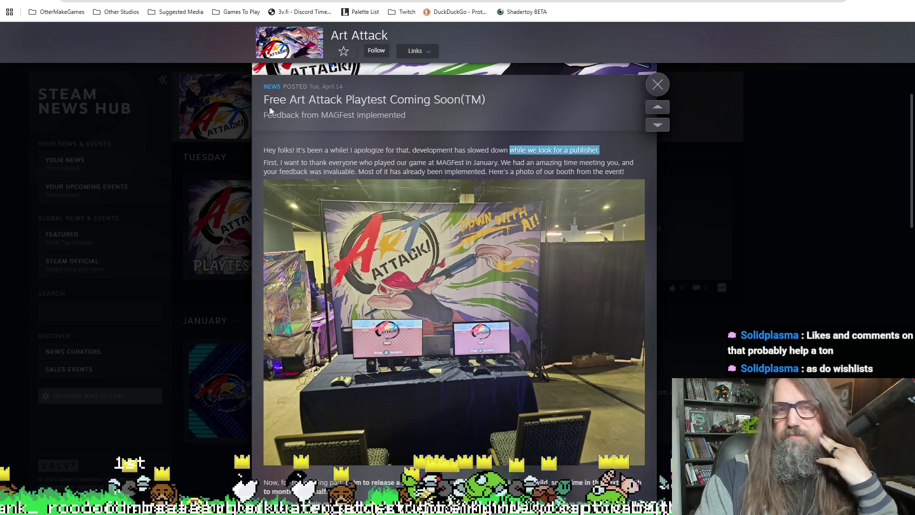
click(318, 149)
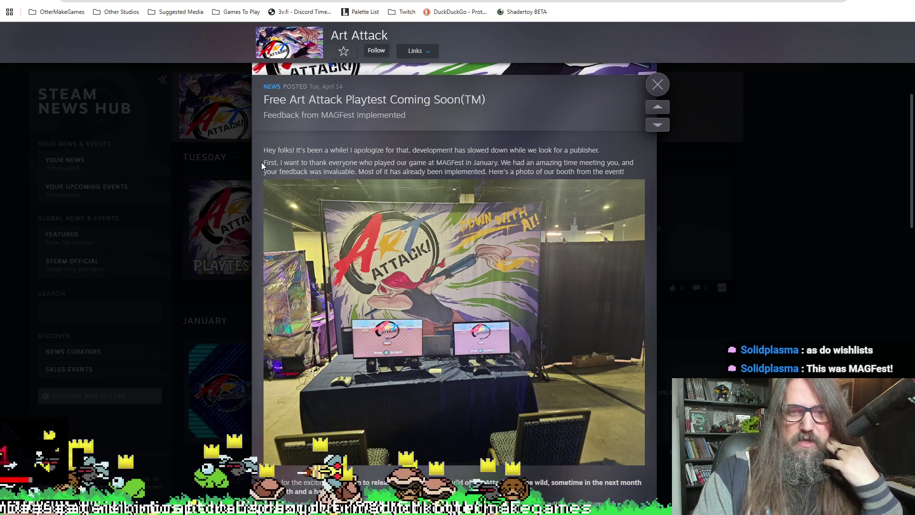
mouse_move(262, 162)
mouse_down()
mouse_move(372, 167)
mouse_move(379, 197)
mouse_move(515, 218)
mouse_move(517, 208)
mouse_move(539, 207)
mouse_up()
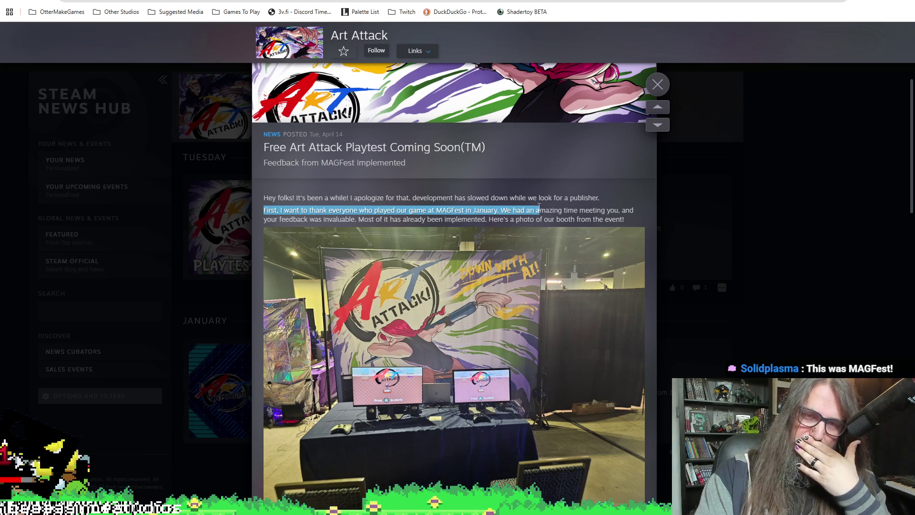
mouse_move(539, 207)
mouse_down()
mouse_move(510, 208)
mouse_move(619, 225)
mouse_move(443, 220)
mouse_move(523, 222)
mouse_up()
Enlarge the booth photo in the Screenshot Viewer, then close it
scroll(594, 236, down, 3)
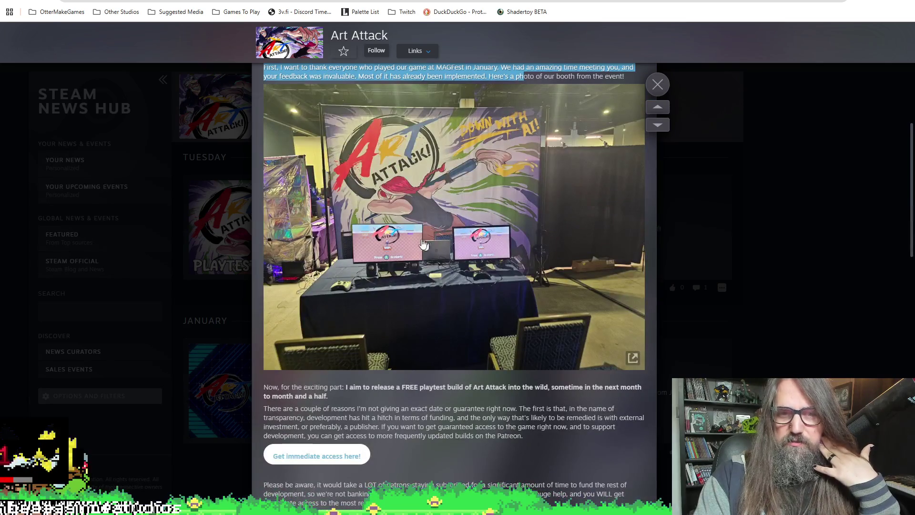
scroll(424, 244, down, 2)
scroll(405, 329, up, 2)
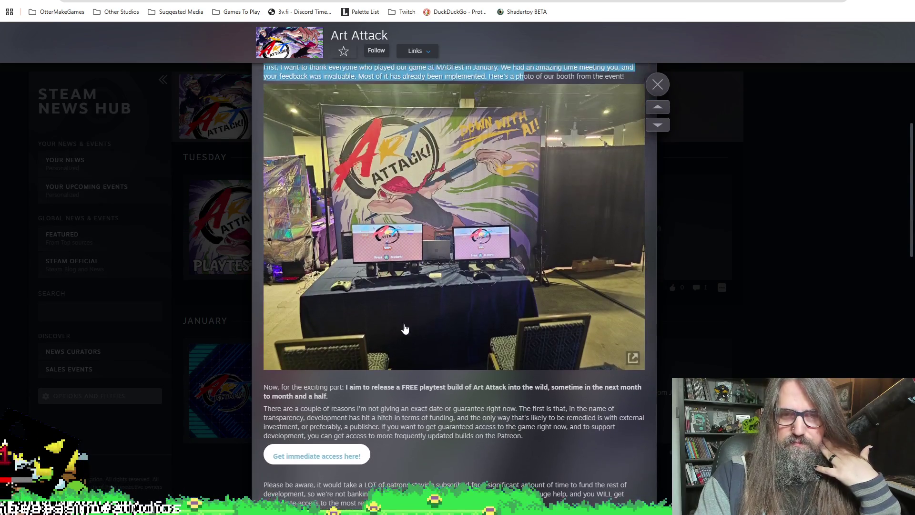
scroll(404, 329, down, 5)
scroll(321, 198, up, 6)
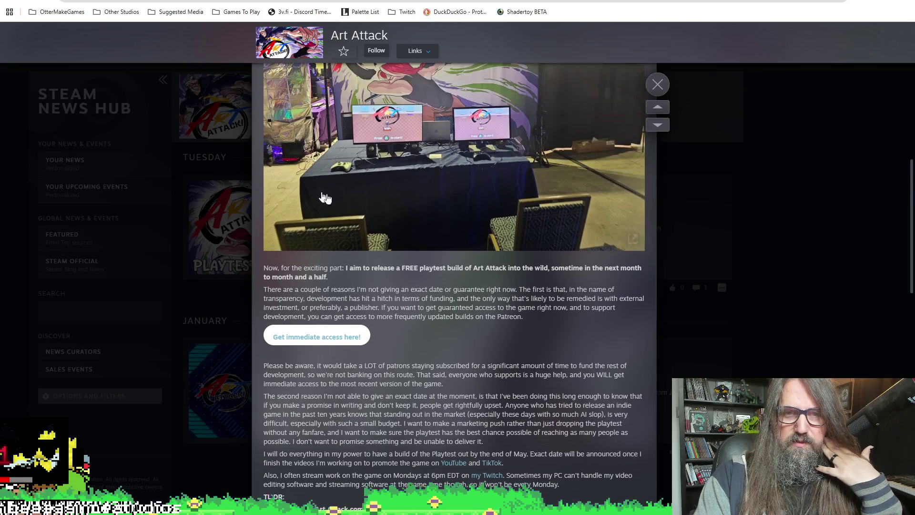
click(503, 301)
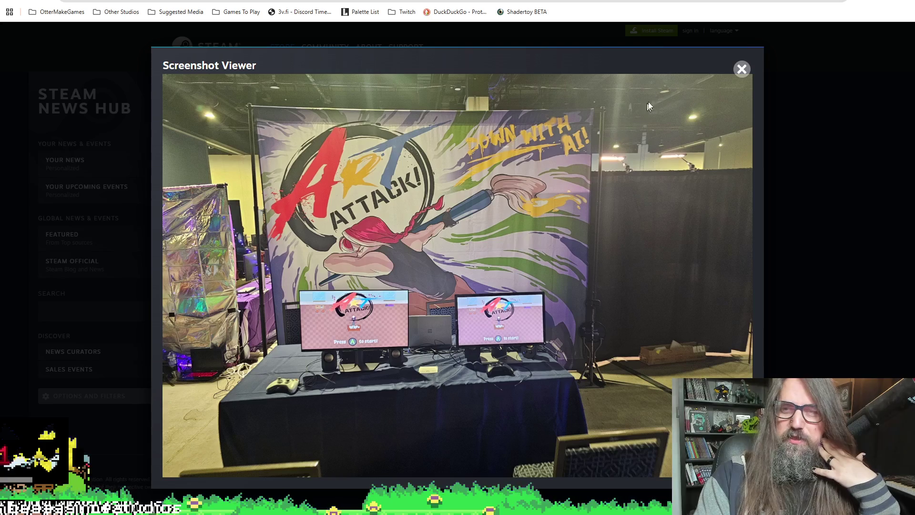
click(742, 69)
Scroll through the post and highlight the sentence announcing the free playtest build
scroll(513, 256, down, 5)
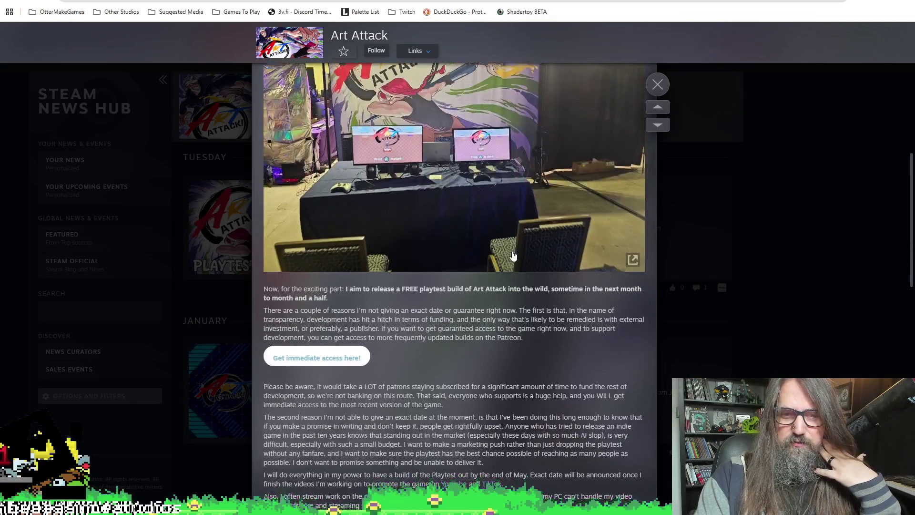
scroll(513, 256, down, 4)
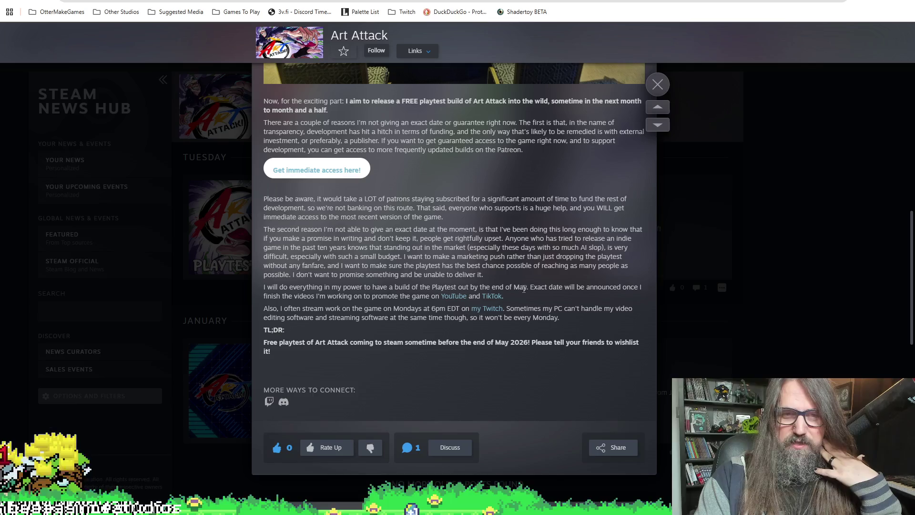
scroll(549, 265, up, 5)
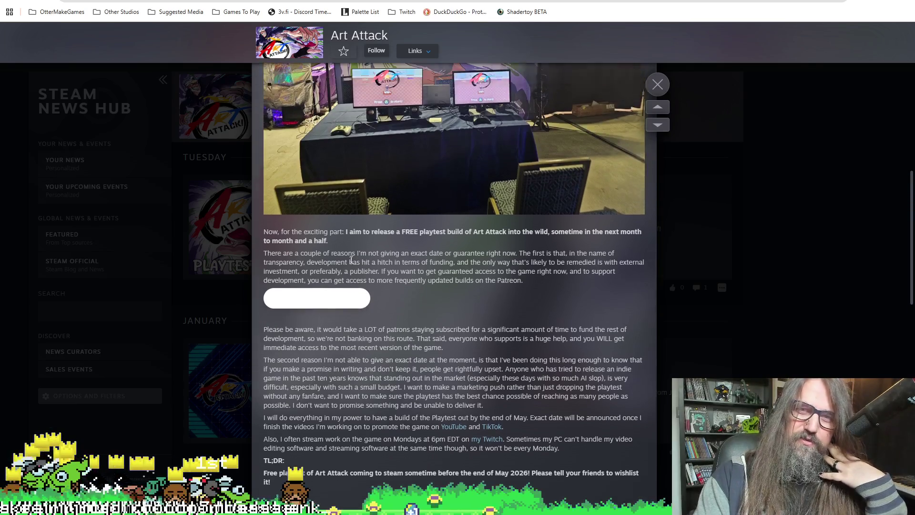
scroll(389, 360, down, 2)
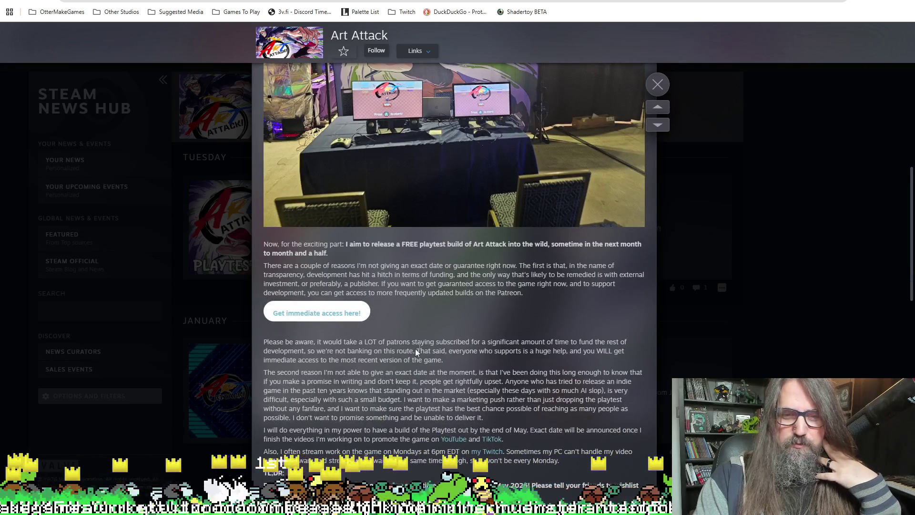
scroll(448, 283, down, 2)
scroll(348, 262, up, 2)
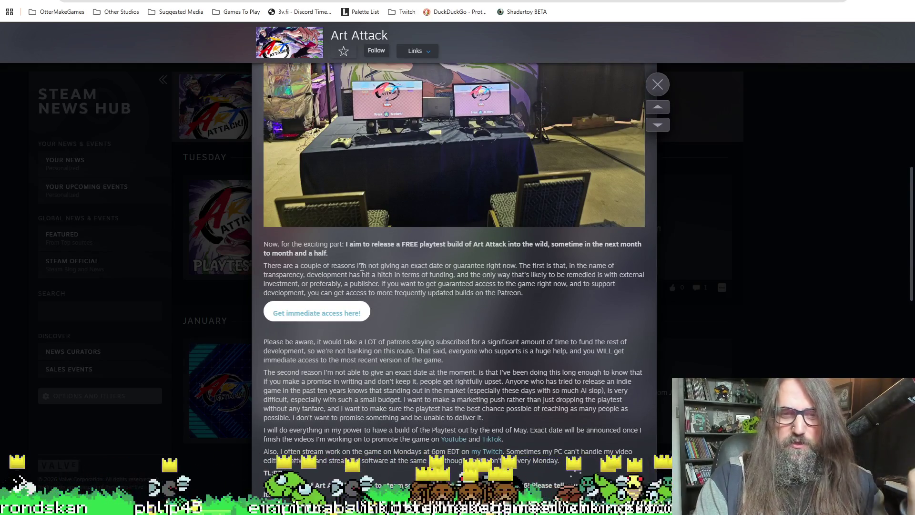
scroll(362, 267, up, 1)
double_click(280, 292)
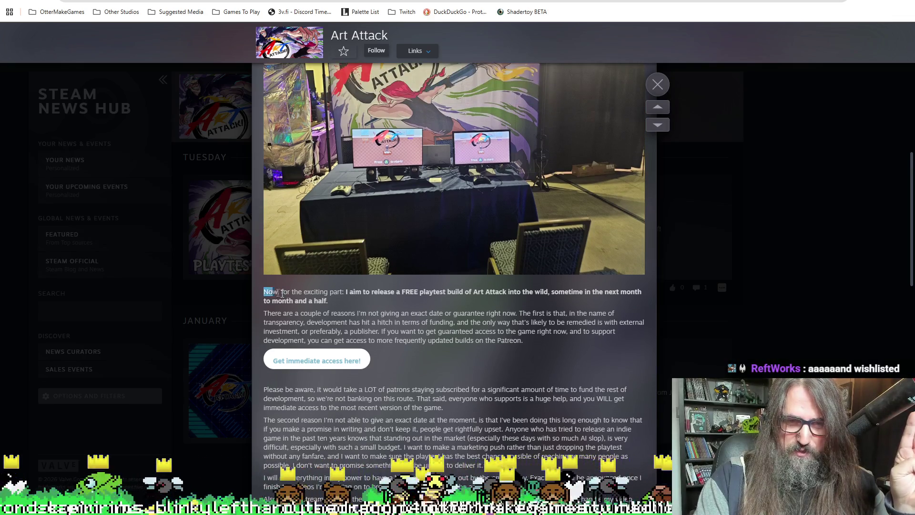
drag(282, 293, 367, 304)
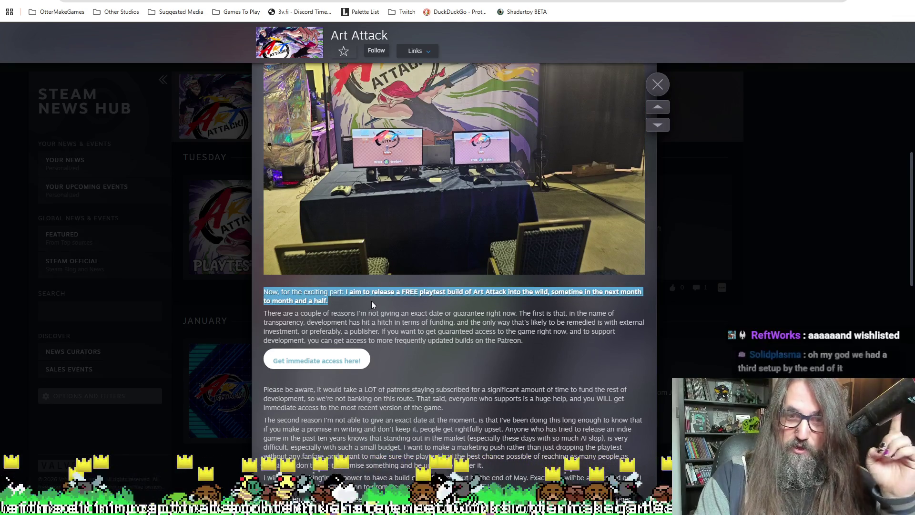
drag(371, 302, 515, 292)
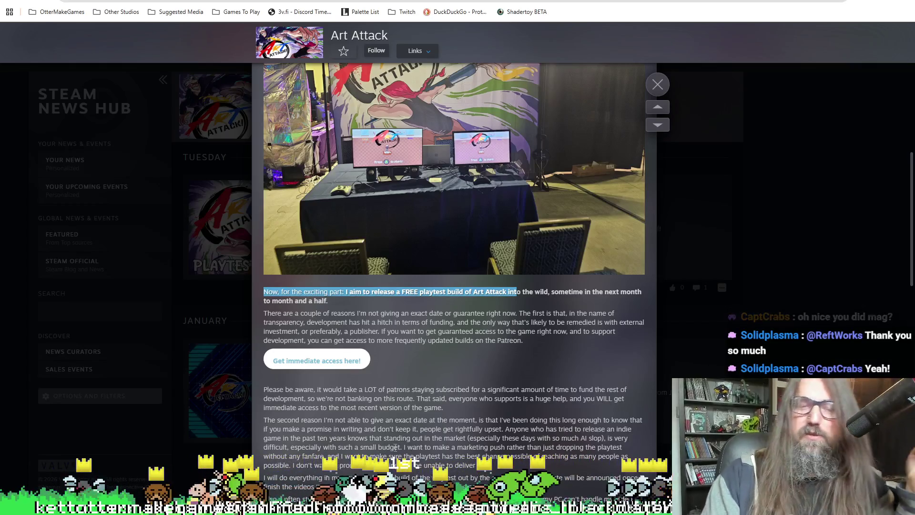
scroll(325, 423, down, 1)
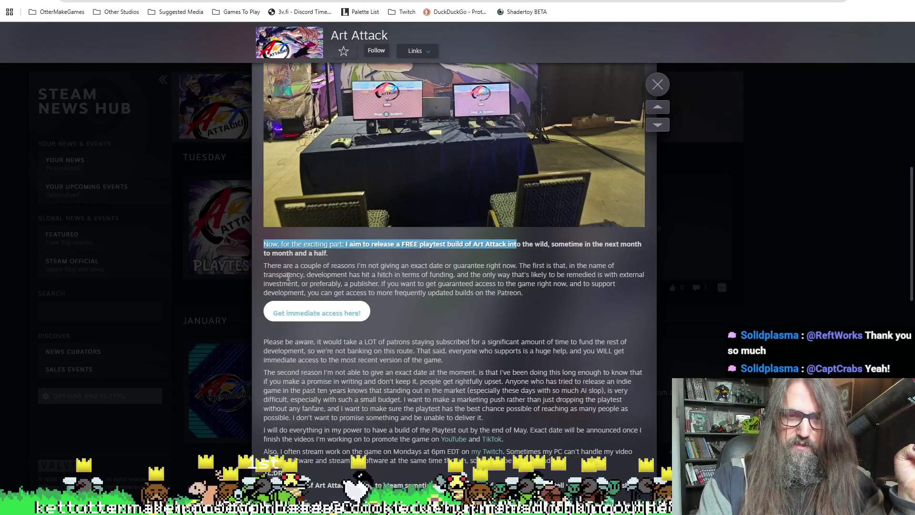
scroll(276, 271, down, 1)
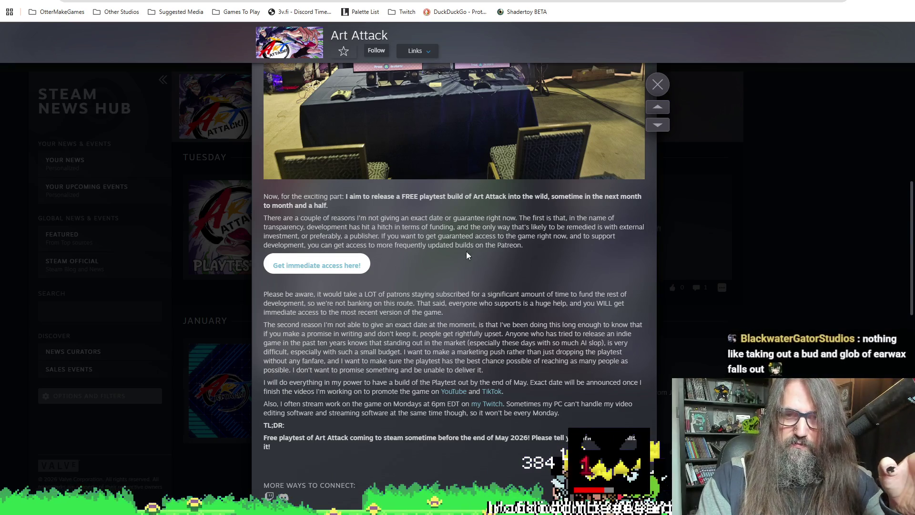
drag(397, 236, 399, 226)
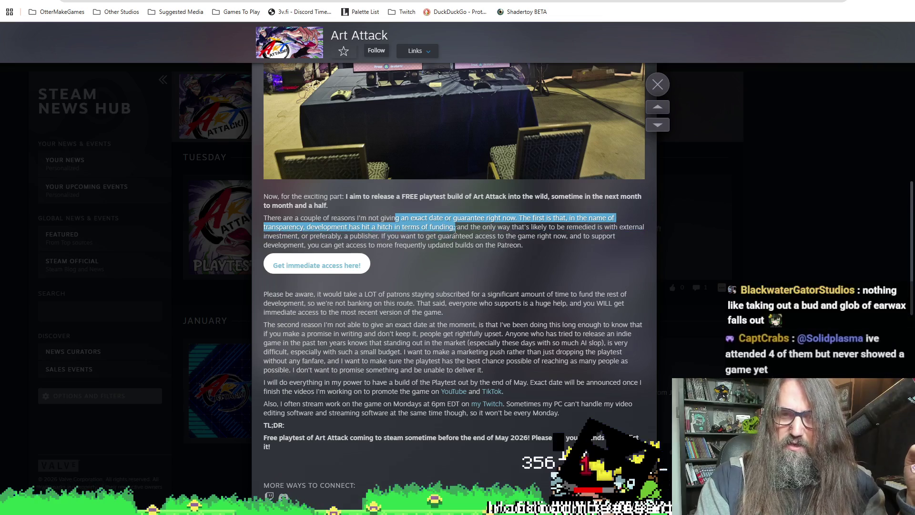
click(493, 227)
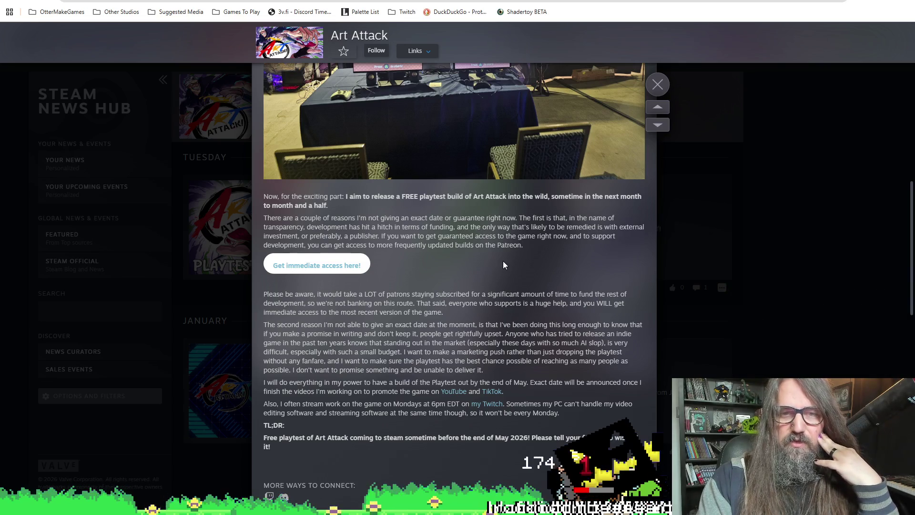
scroll(505, 261, down, 2)
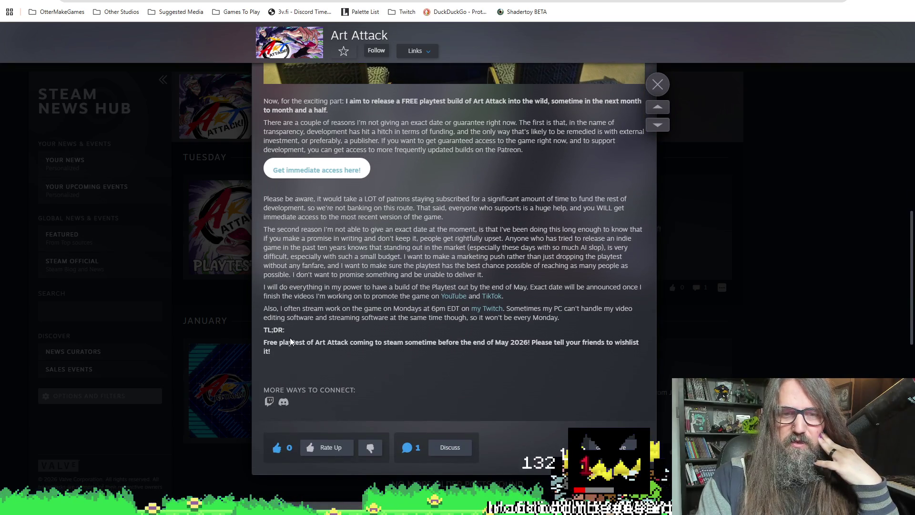
drag(290, 337, 451, 336)
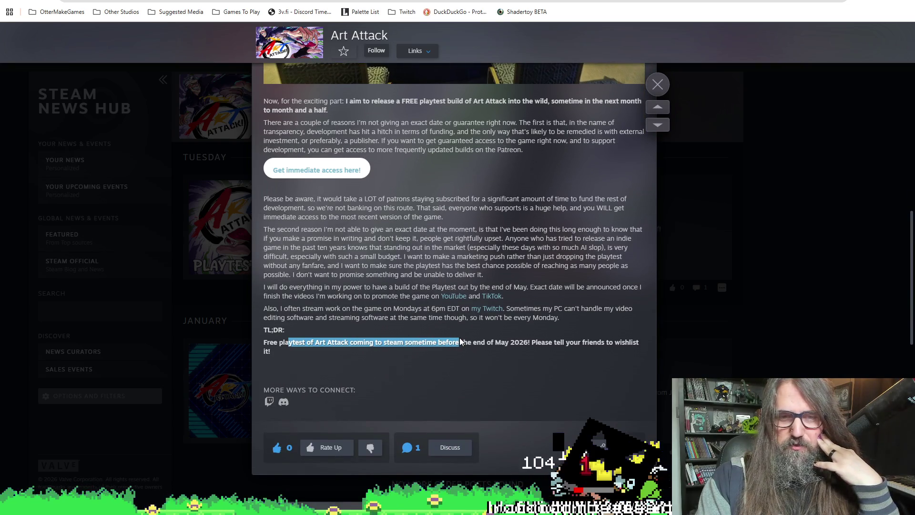
drag(499, 338, 571, 346)
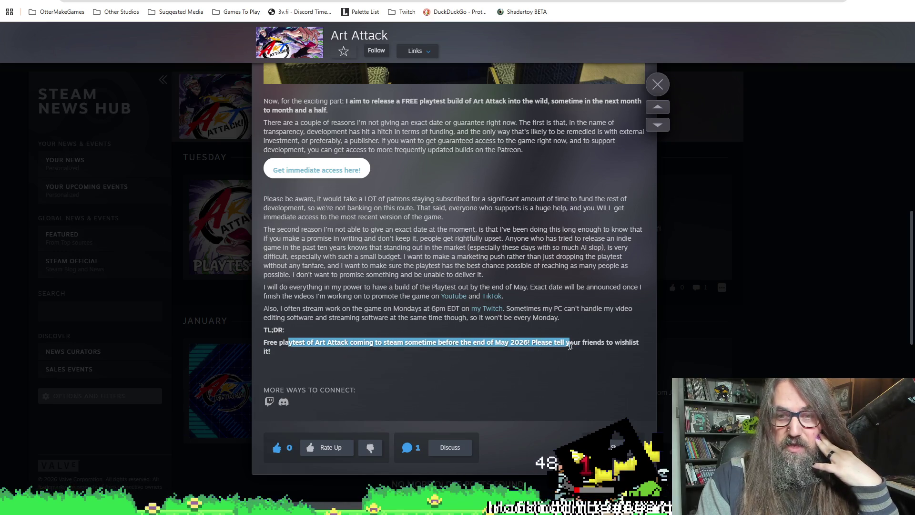
click(595, 382)
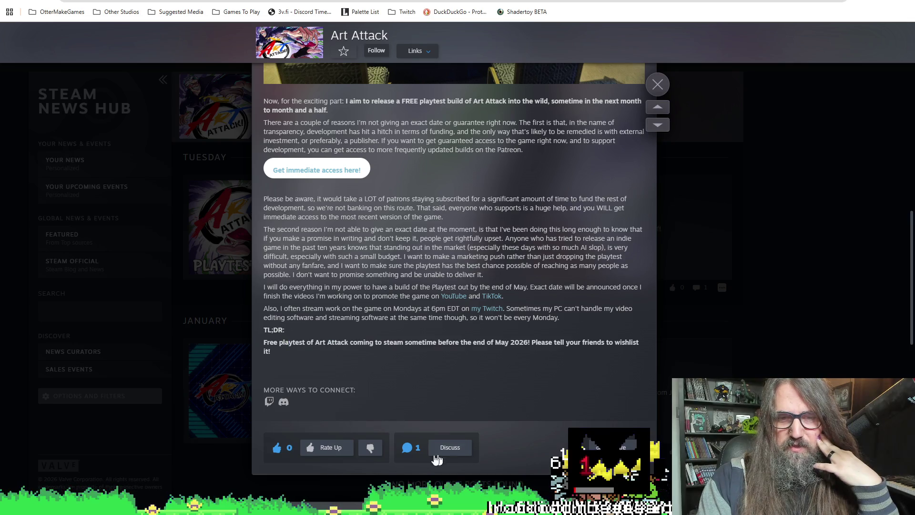
click(309, 450)
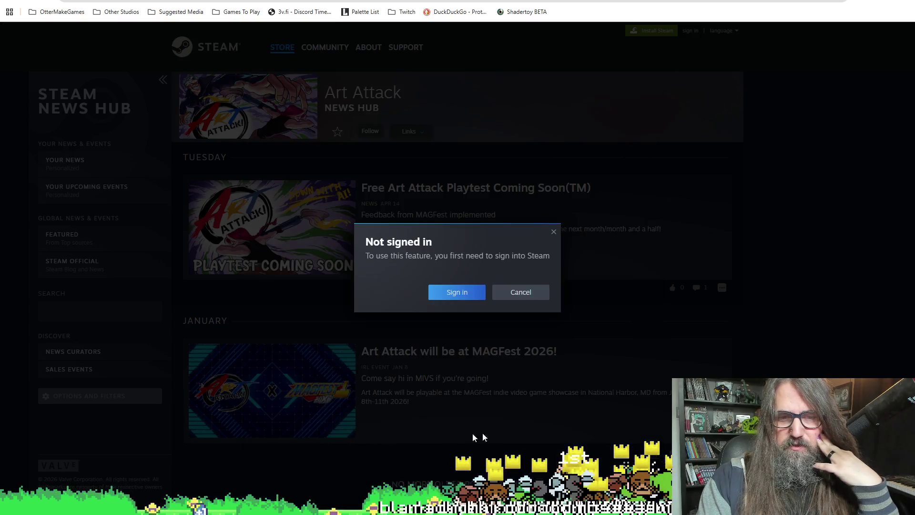
click(520, 292)
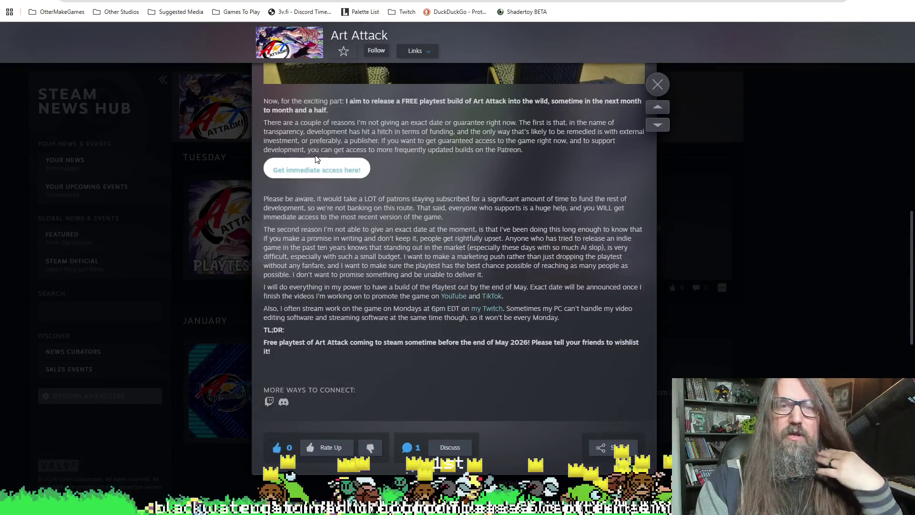
scroll(317, 128, up, 5)
scroll(316, 128, up, 4)
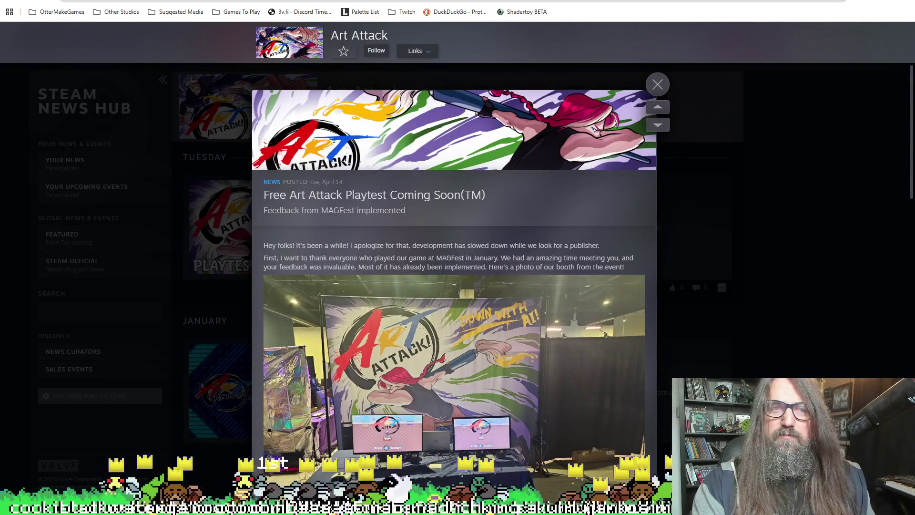
click(411, 2)
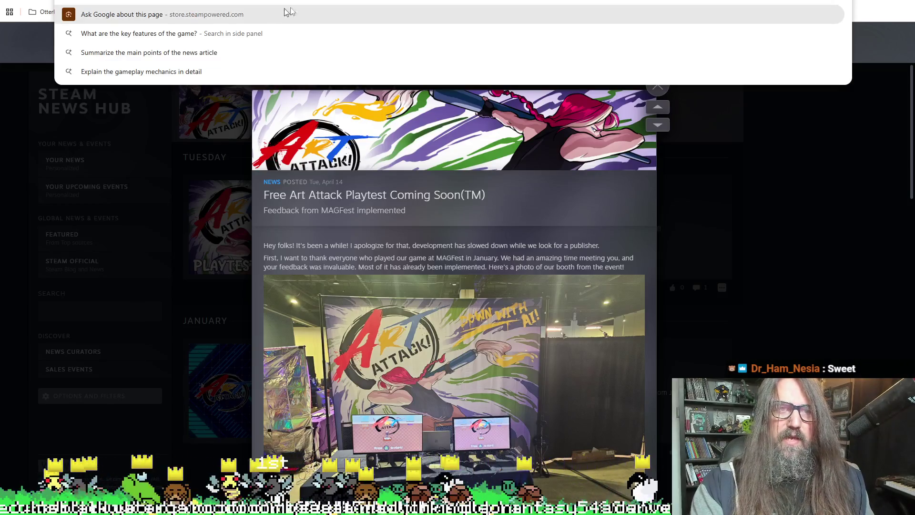
Return to the Art Attack Steam store page and pause its gameplay trailer at 0:03
key(alt+Tab)
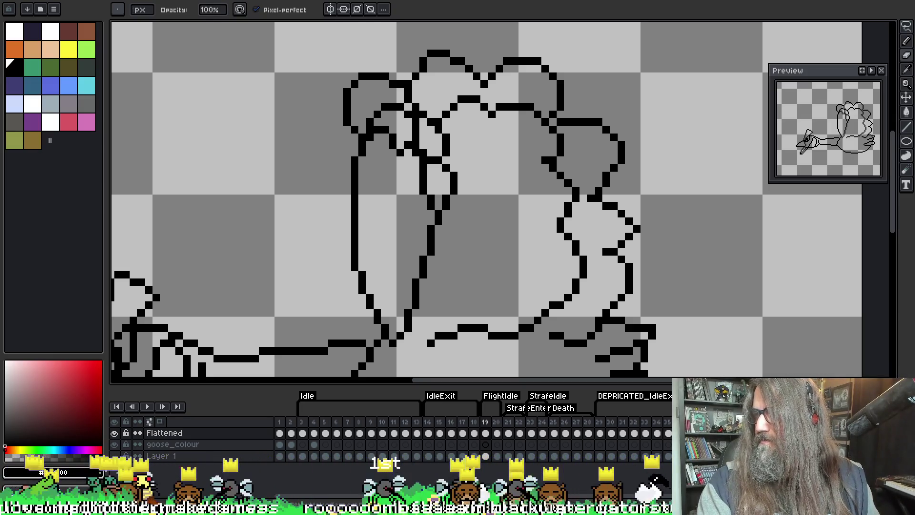
key(alt+Tab)
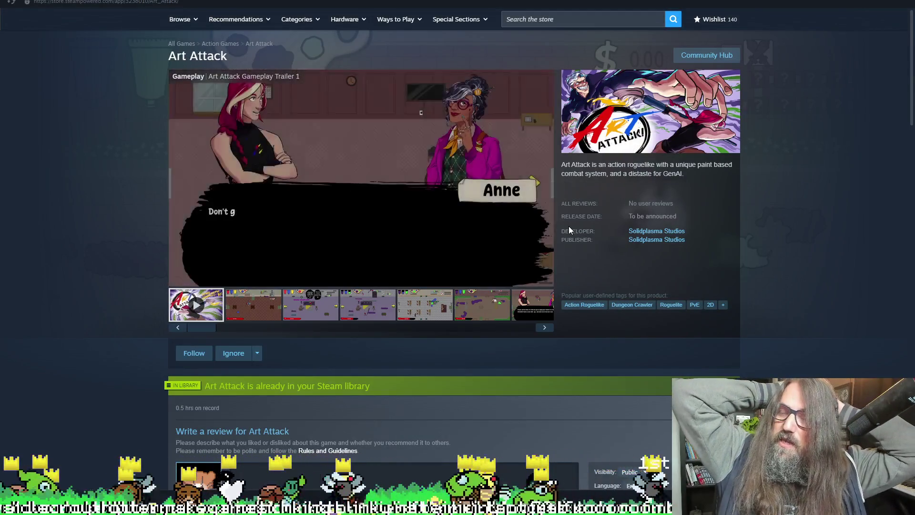
mouse_move(343, 205)
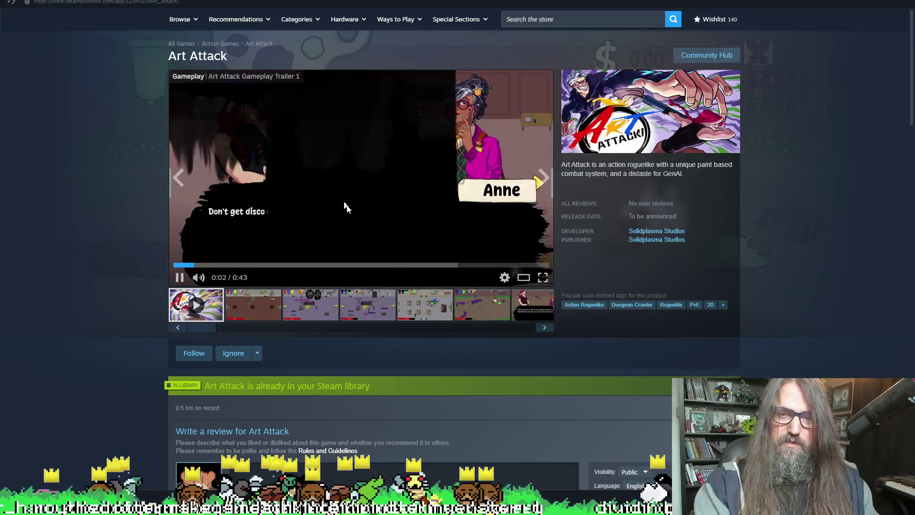
click(248, 168)
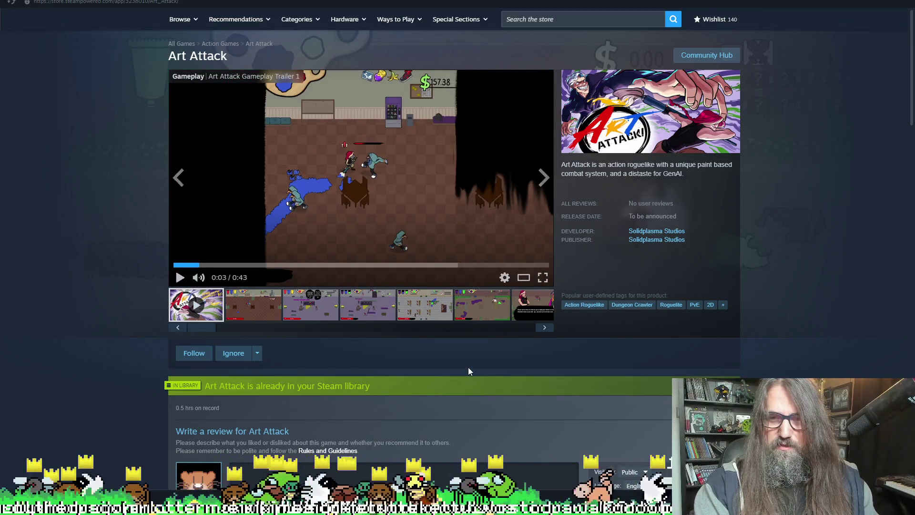
Scroll through the Art Attack page to its 'To be announced' release date
scroll(468, 367, down, 1)
scroll(466, 372, down, 5)
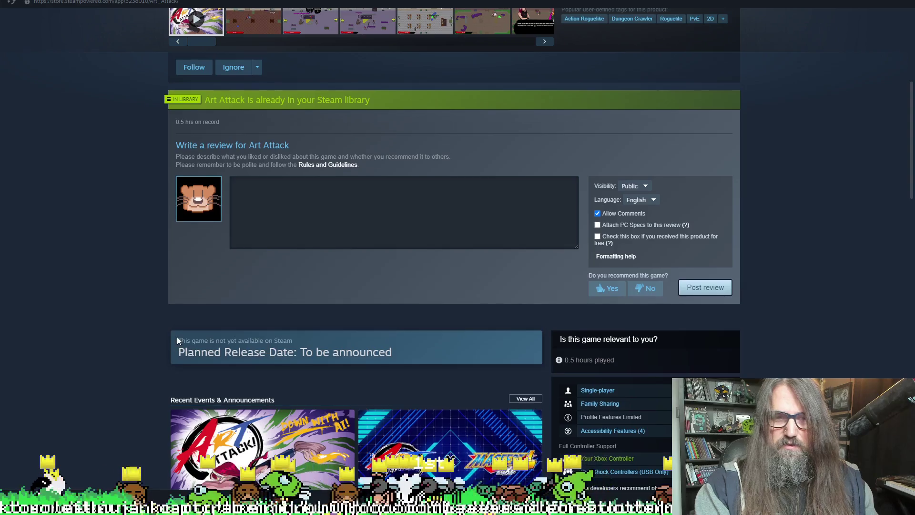
scroll(138, 337, down, 6)
scroll(101, 337, down, 3)
scroll(520, 288, up, 6)
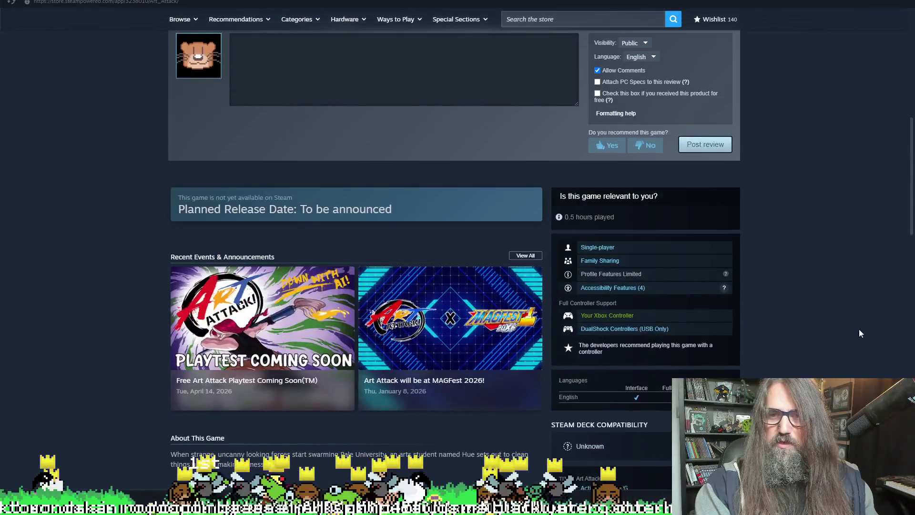
scroll(768, 310, up, 10)
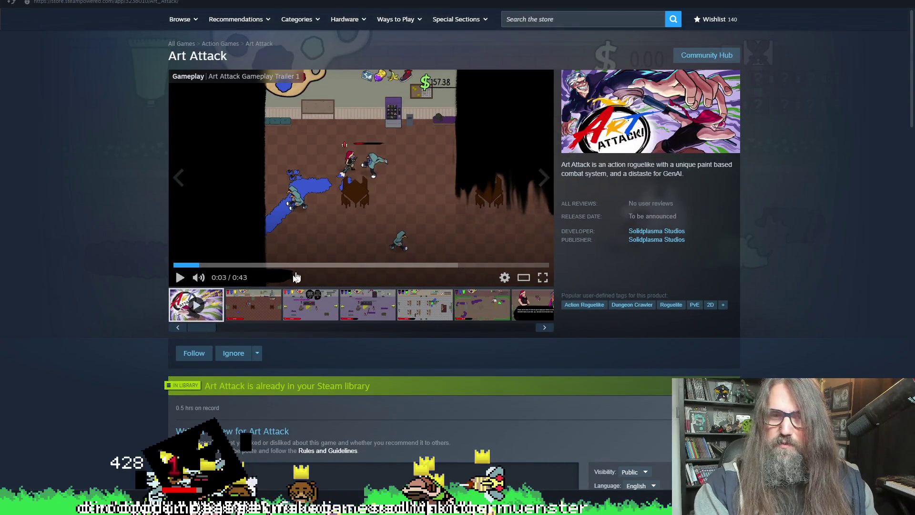
scroll(198, 288, down, 2)
scroll(383, 268, up, 2)
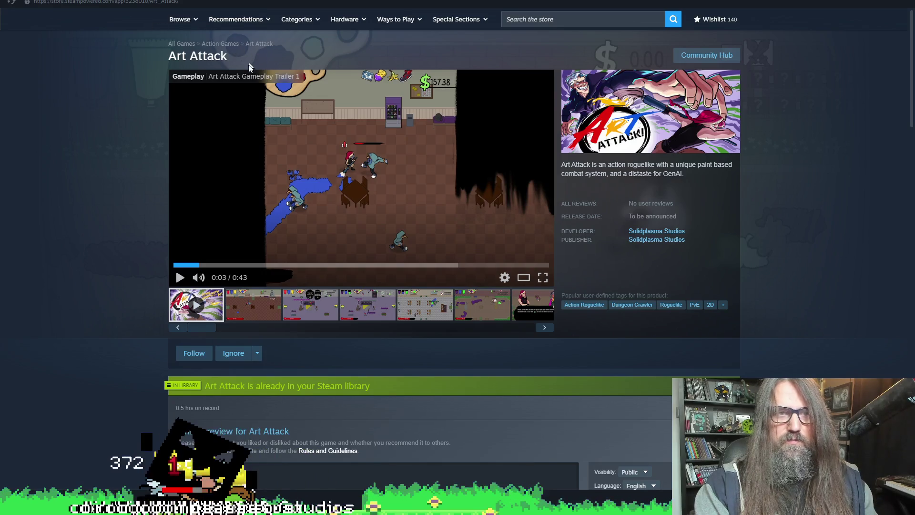
scroll(119, 296, down, 5)
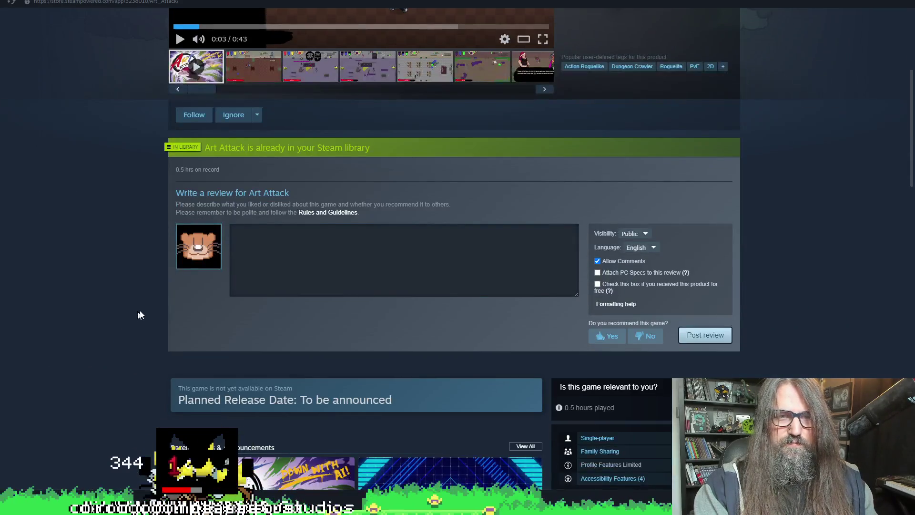
scroll(345, 212, down, 6)
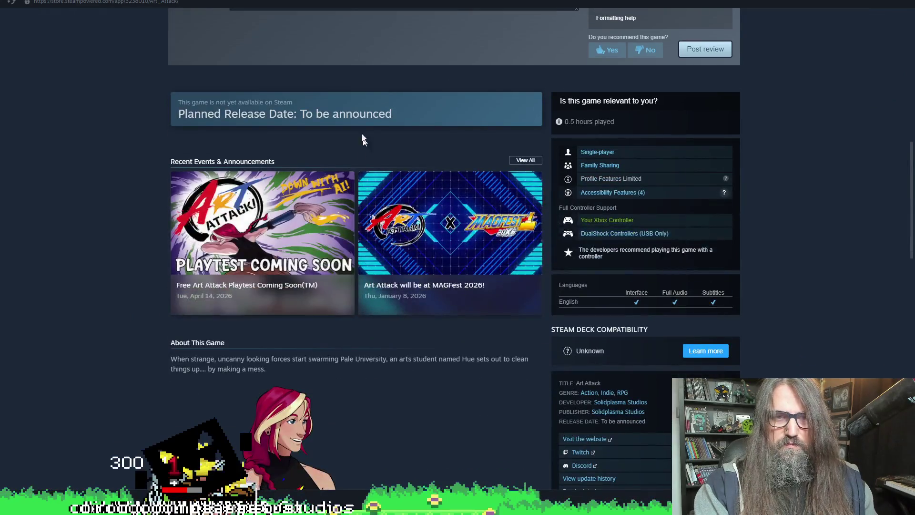
scroll(182, 339, down, 10)
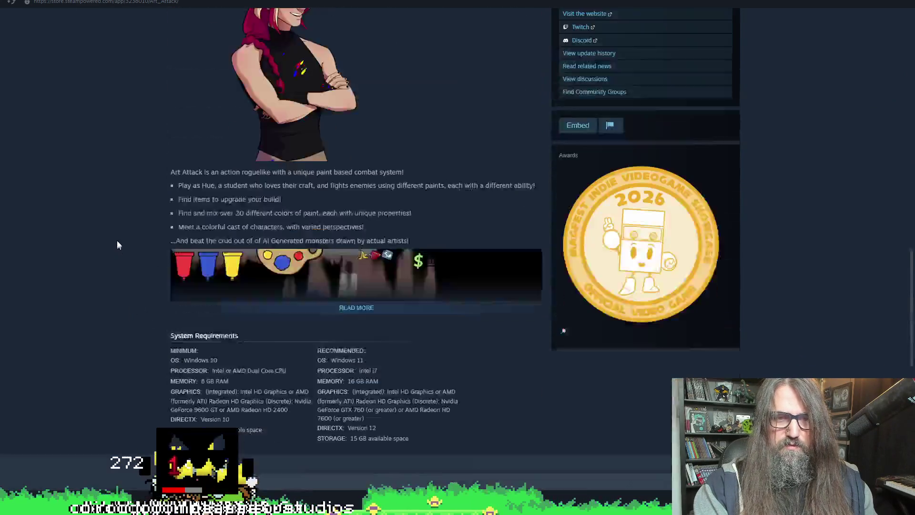
scroll(145, 199, down, 10)
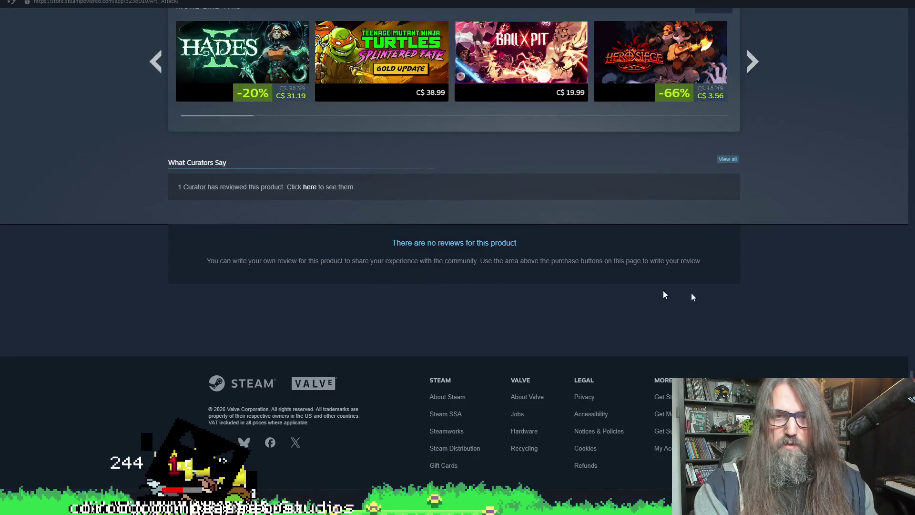
scroll(774, 258, up, 6)
scroll(774, 260, up, 6)
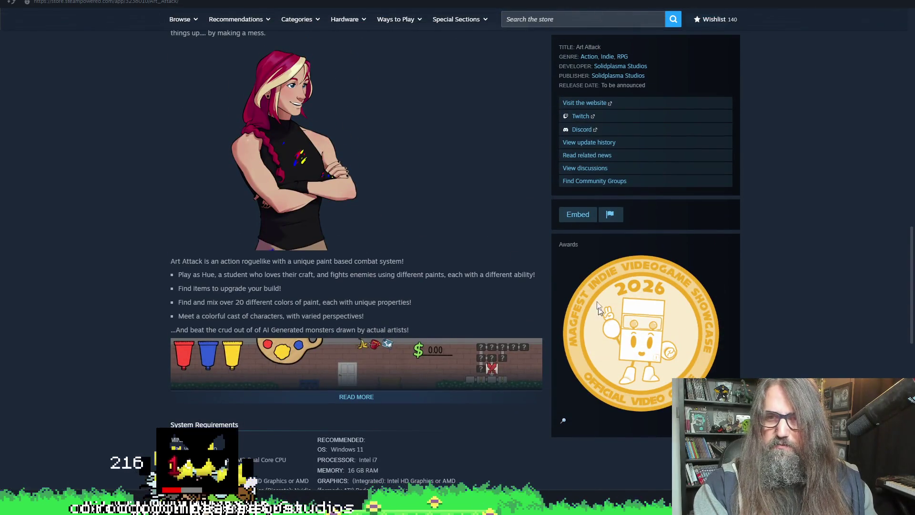
click(594, 182)
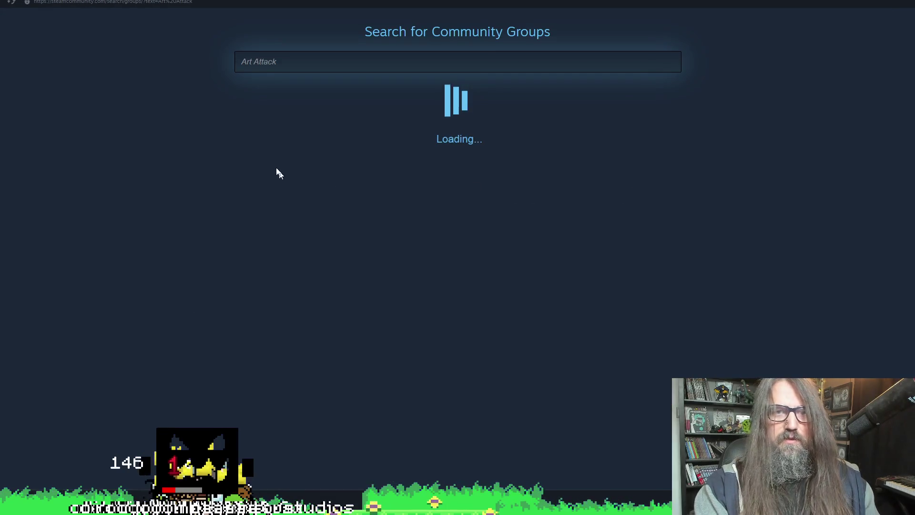
key(alt+Left)
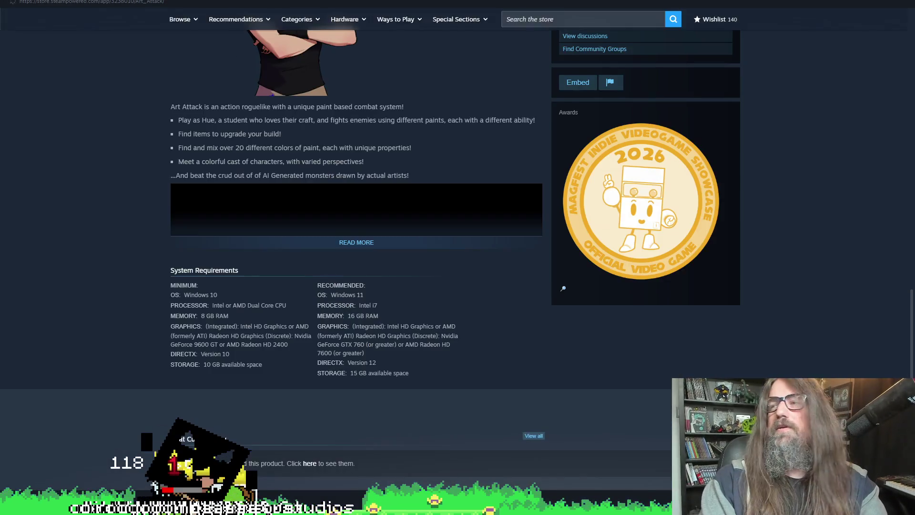
scroll(513, 237, up, 5)
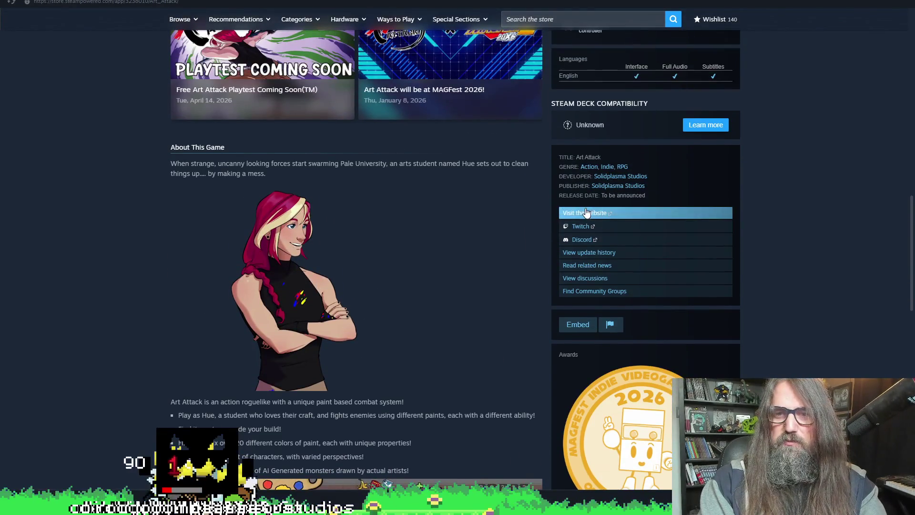
scroll(443, 329, up, 8)
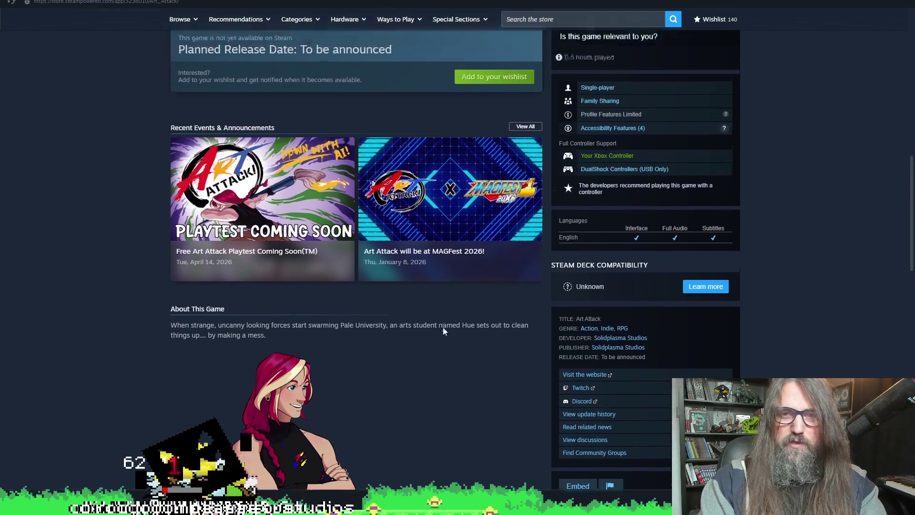
scroll(196, 270, down, 3)
click(195, 269)
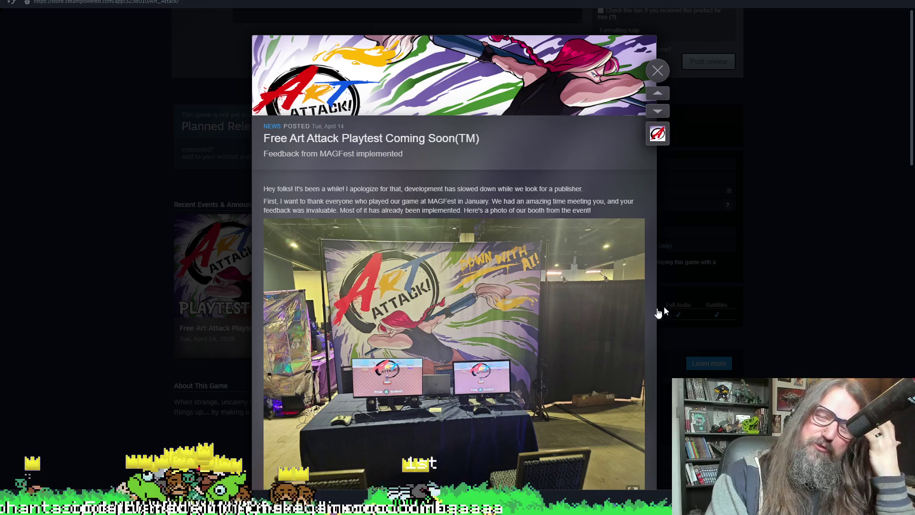
Rate up the Free Art Attack Playtest announcement
scroll(559, 257, down, 8)
scroll(348, 324, down, 7)
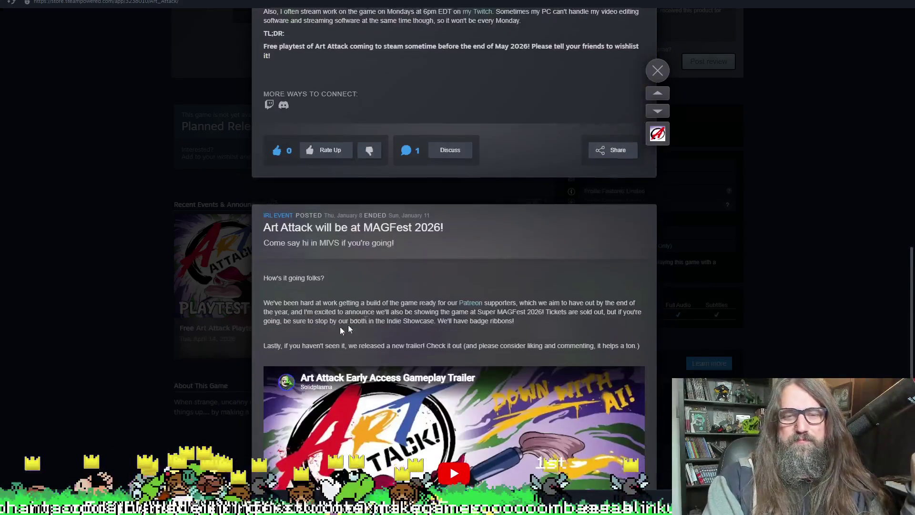
scroll(311, 233, up, 4)
click(308, 351)
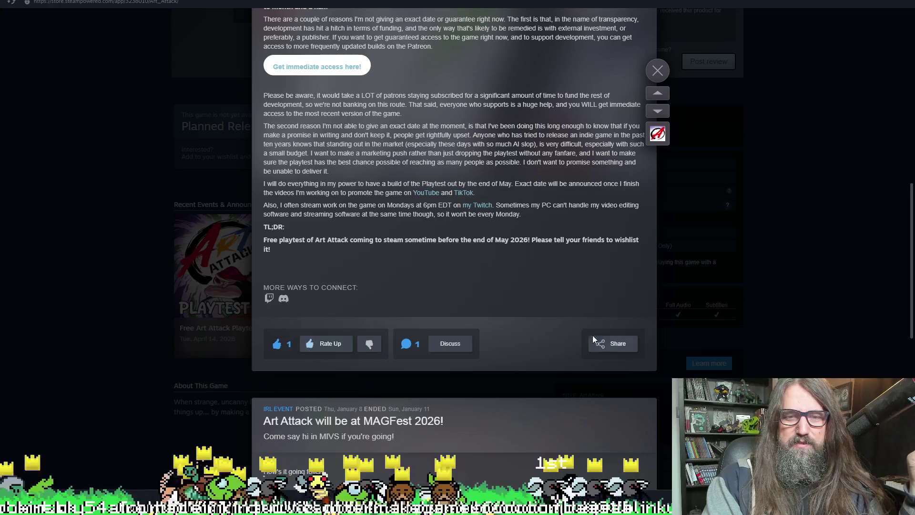
Share the announcement to a social network, then return to Aseprite and close the blank Steam window
click(612, 343)
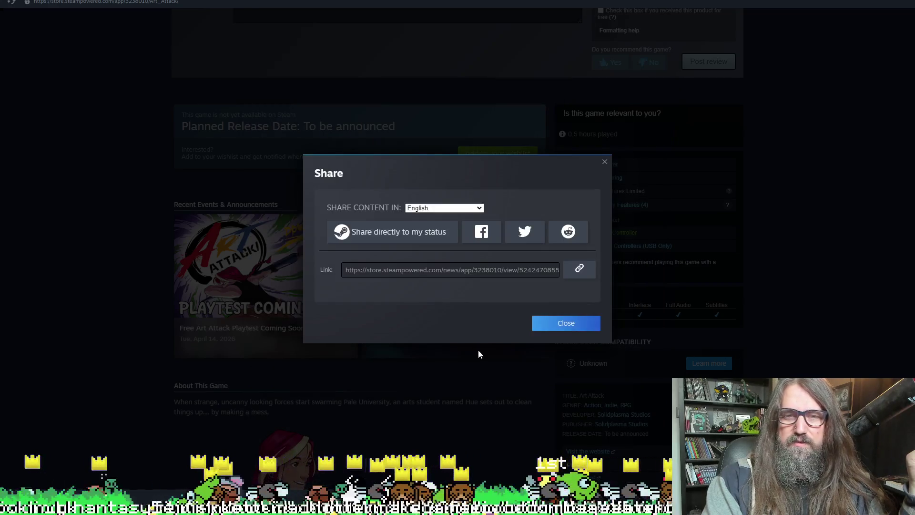
click(544, 241)
key(alt+Tab)
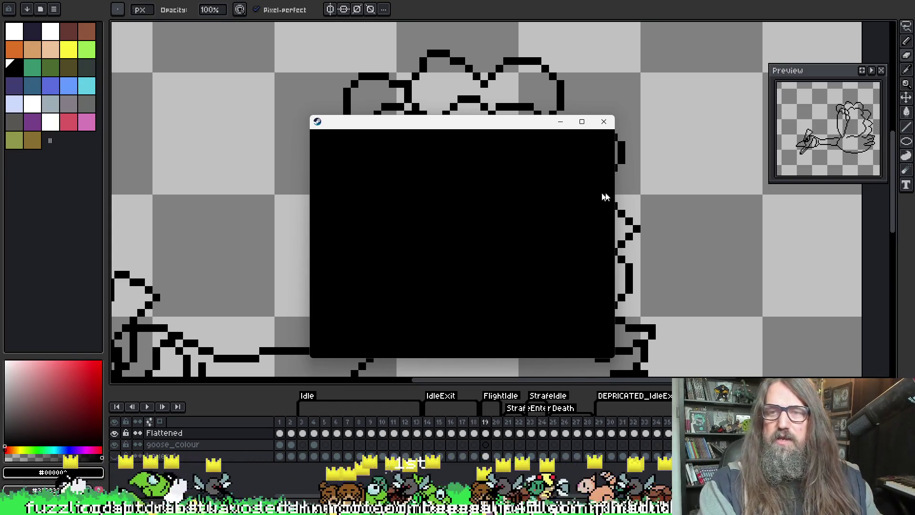
click(605, 130)
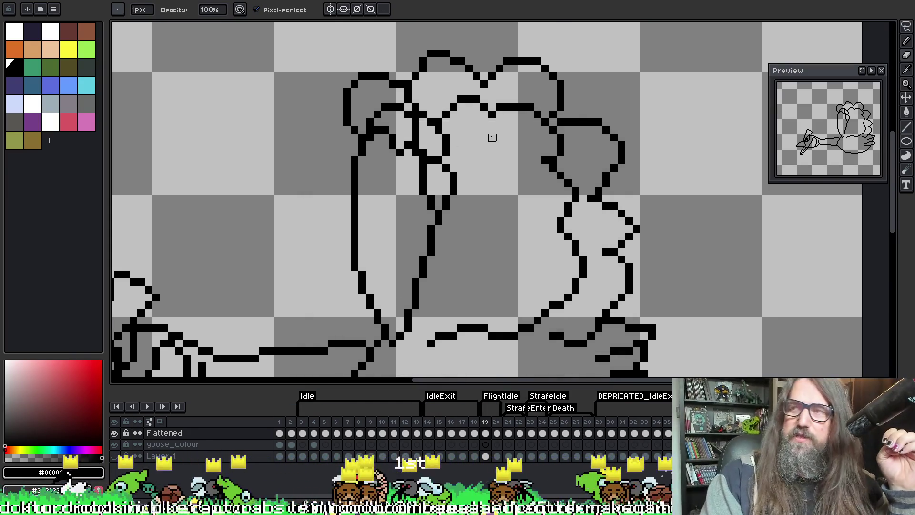
Center the goose on the canvas, save the sprite, and advance to frame 20 with the flat wing
scroll(490, 136, up, 1)
scroll(517, 143, down, 2)
scroll(482, 123, up, 1)
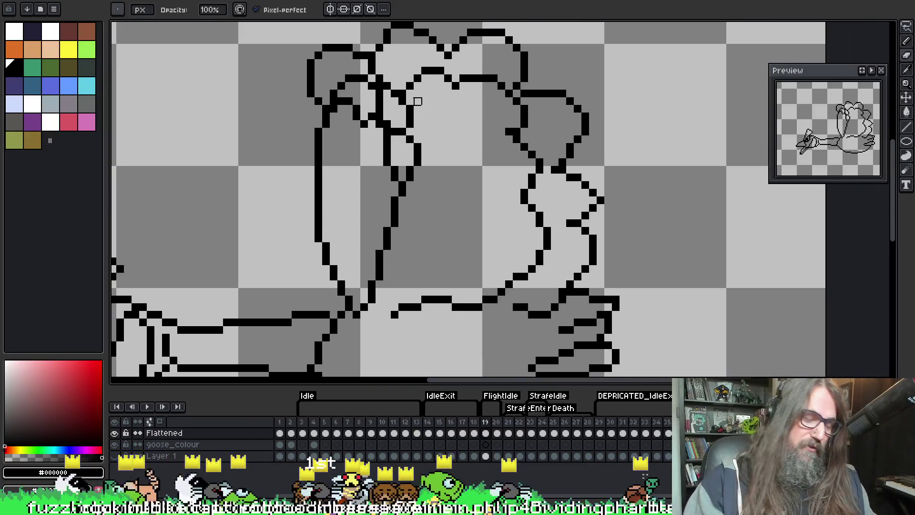
scroll(417, 101, down, 2)
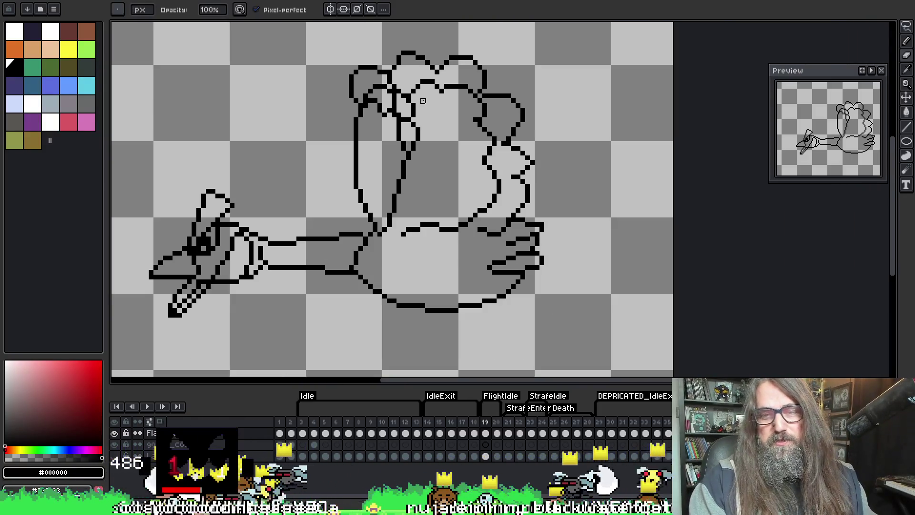
scroll(413, 190, up, 1)
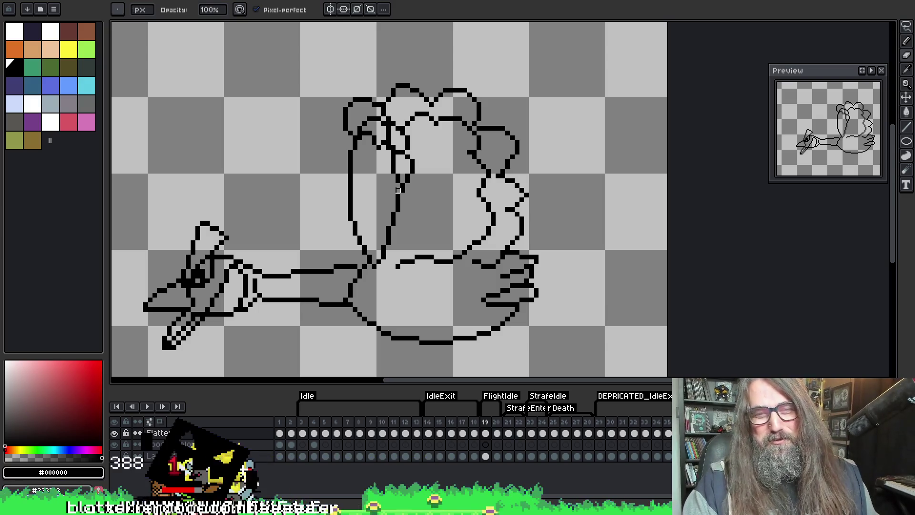
mouse_move(411, 223)
mouse_down()
mouse_move(524, 162)
mouse_move(496, 191)
mouse_up()
right_click(423, 206)
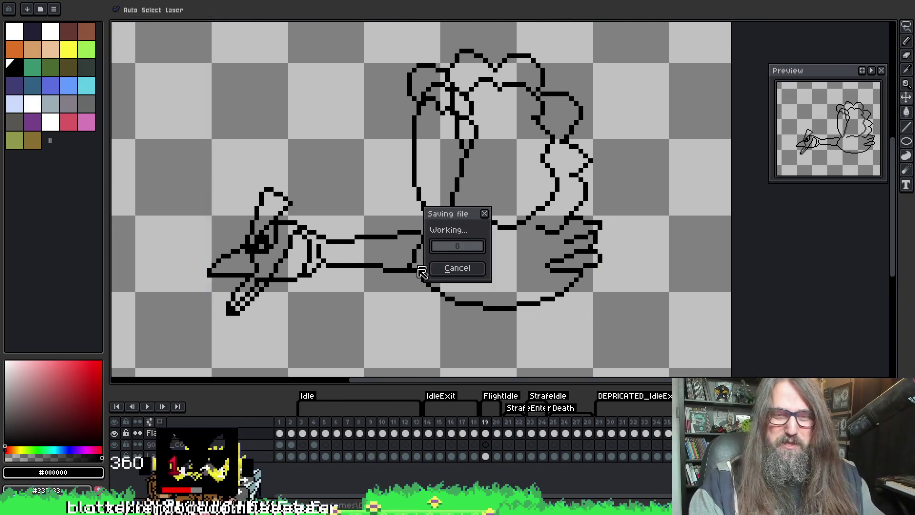
click(376, 246)
scroll(376, 247, down, 1)
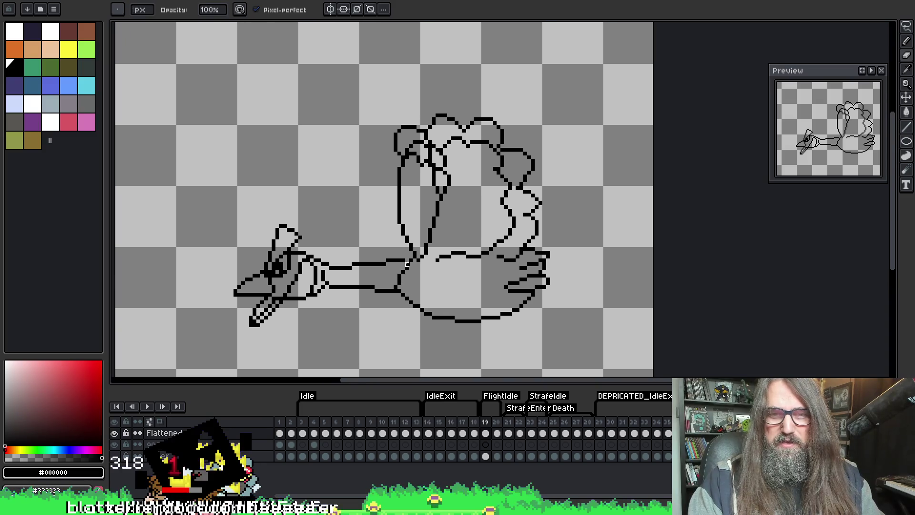
scroll(399, 249, up, 2)
key(Return)
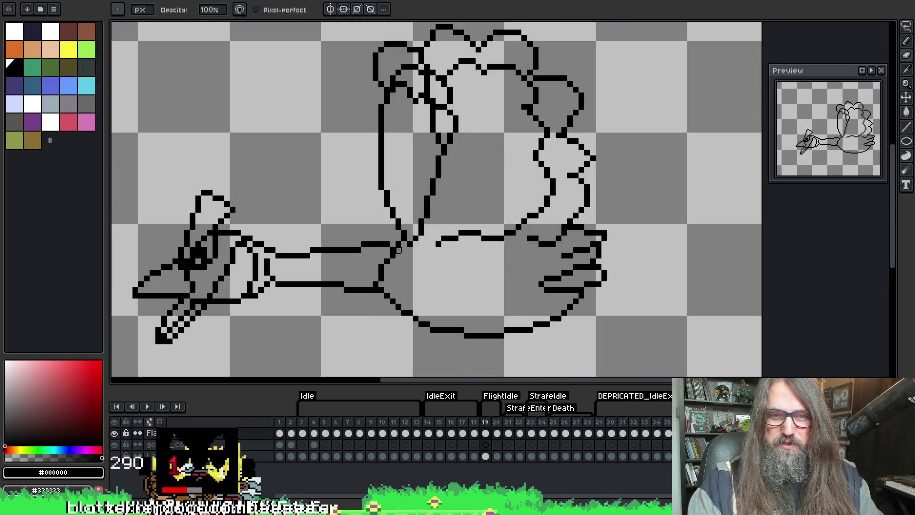
scroll(400, 286, down, 1)
drag(400, 287, 392, 268)
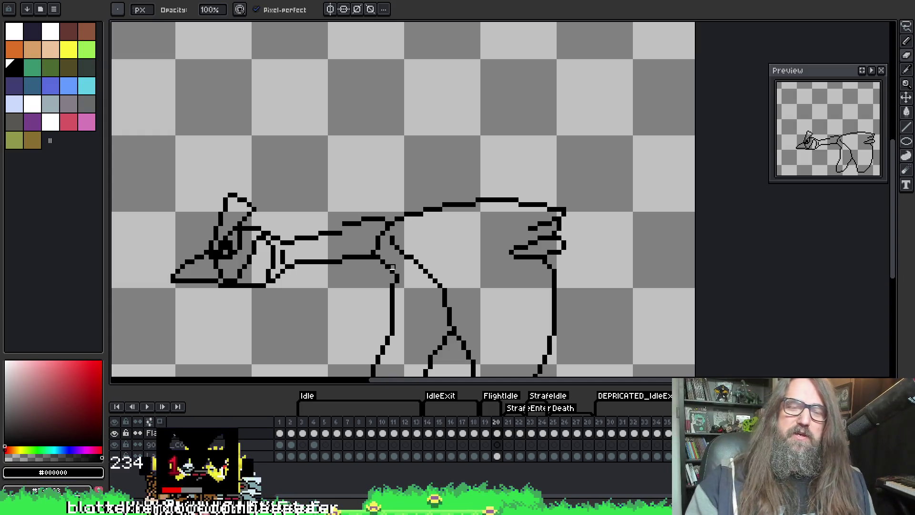
Flip between frame 20's lowered wing and frame 19's raised wing, stopping on frame 19
mouse_move(407, 305)
mouse_down()
mouse_move(447, 215)
mouse_move(413, 249)
mouse_move(373, 163)
mouse_up()
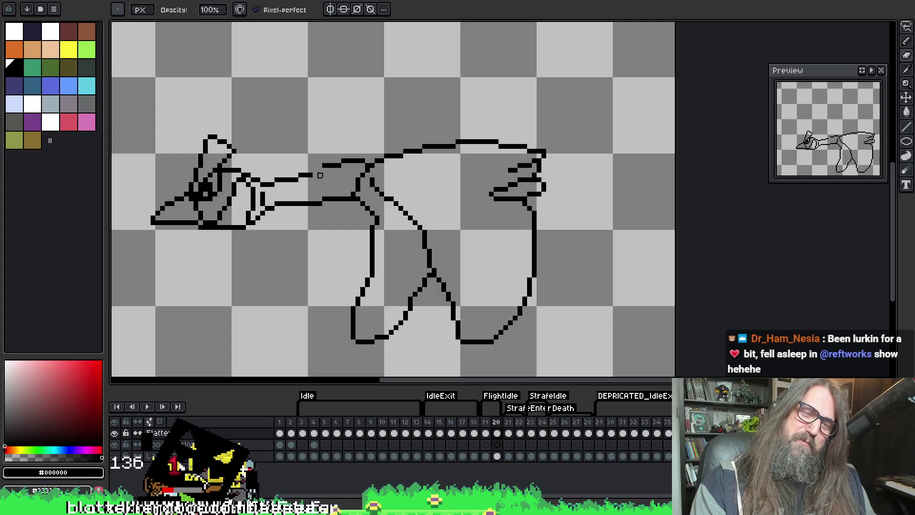
key(i)
key(b)
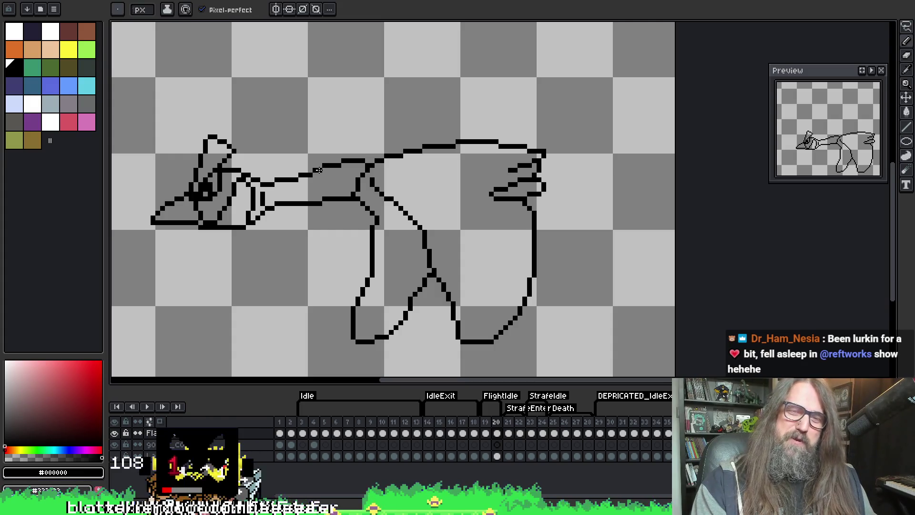
key(comma)
key(comma)
key(period)
key(period)
key(comma)
key(period)
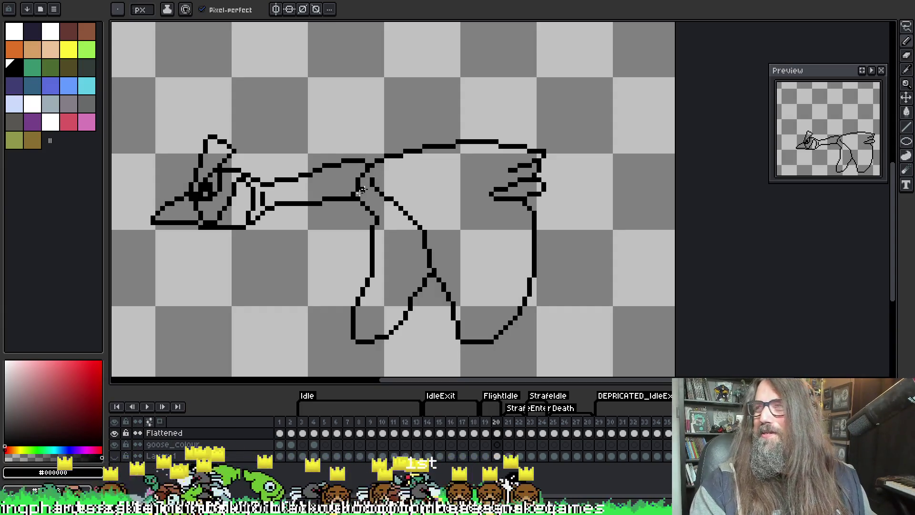
key(space)
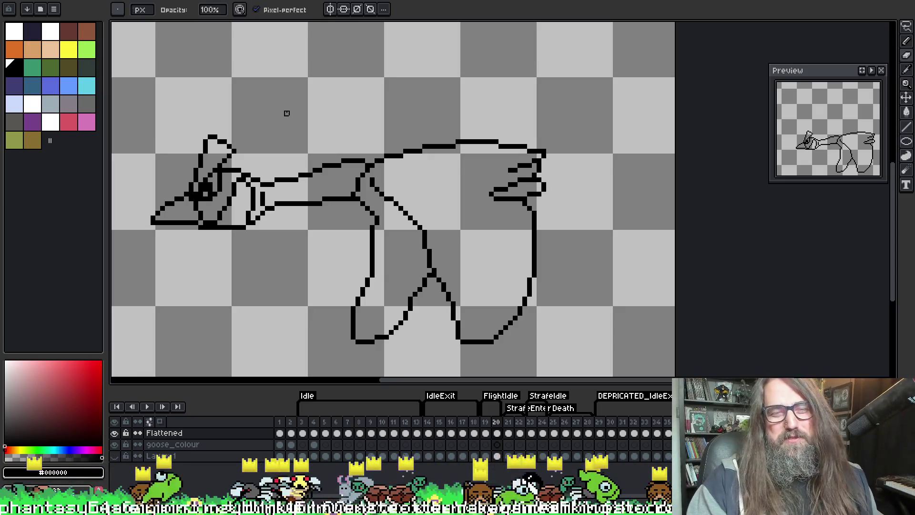
key(alt)
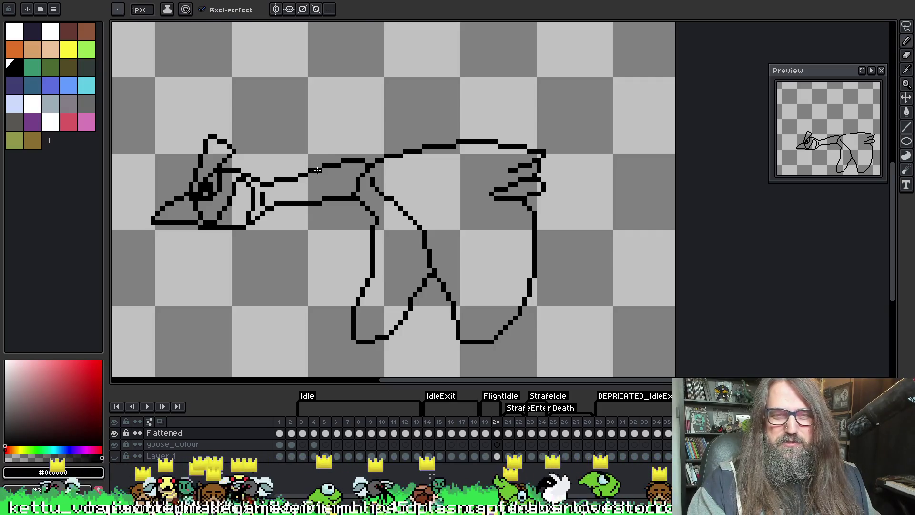
mouse_move(400, 192)
mouse_down()
mouse_move(387, 154)
mouse_move(407, 177)
mouse_move(456, 176)
mouse_move(391, 269)
mouse_move(381, 170)
mouse_up()
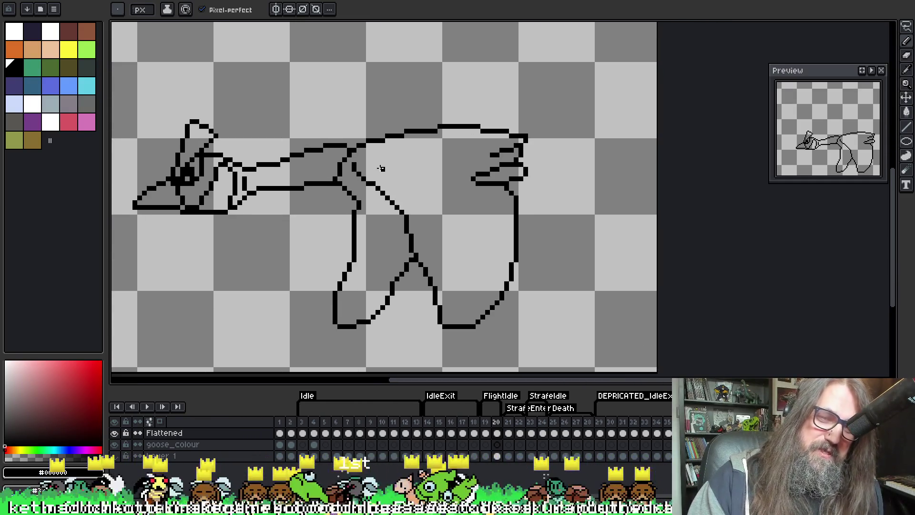
key(comma)
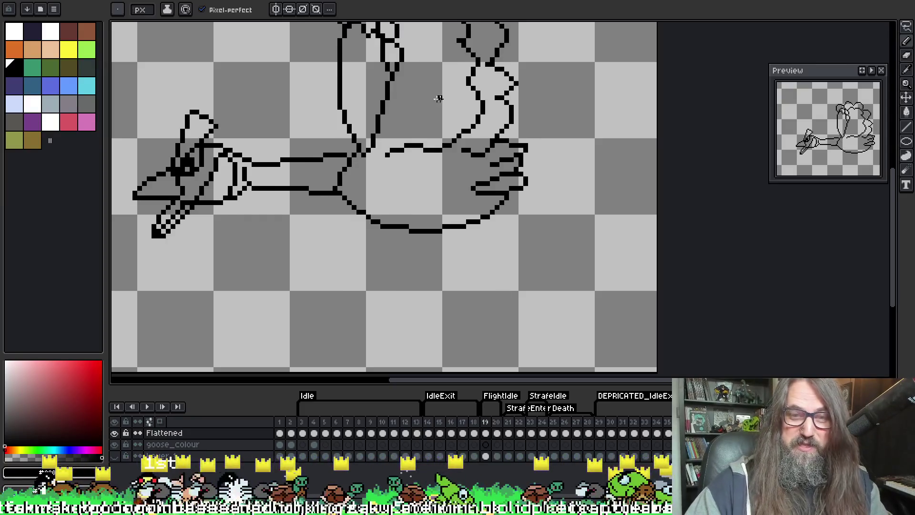
Thin the black tip of the goose's lower beak on frame 19
mouse_move(411, 133)
mouse_down()
mouse_move(425, 167)
mouse_move(423, 217)
mouse_up()
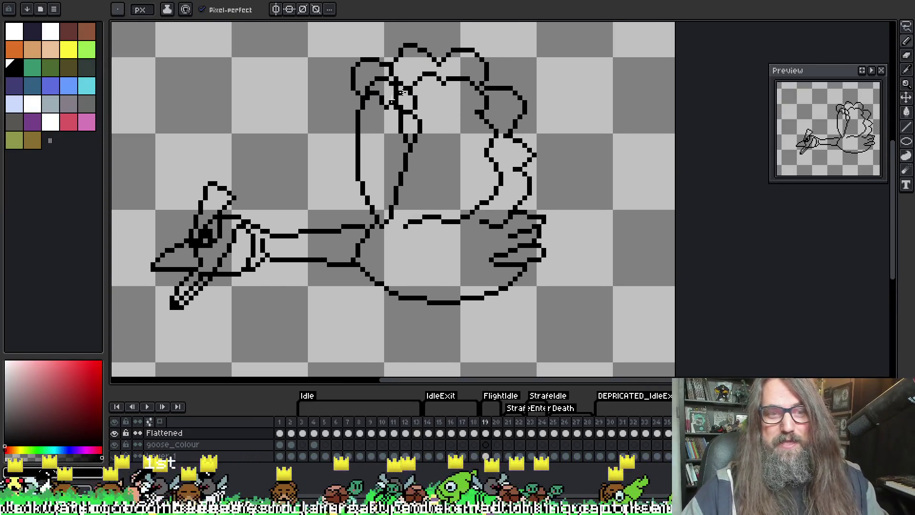
drag(217, 280, 182, 303)
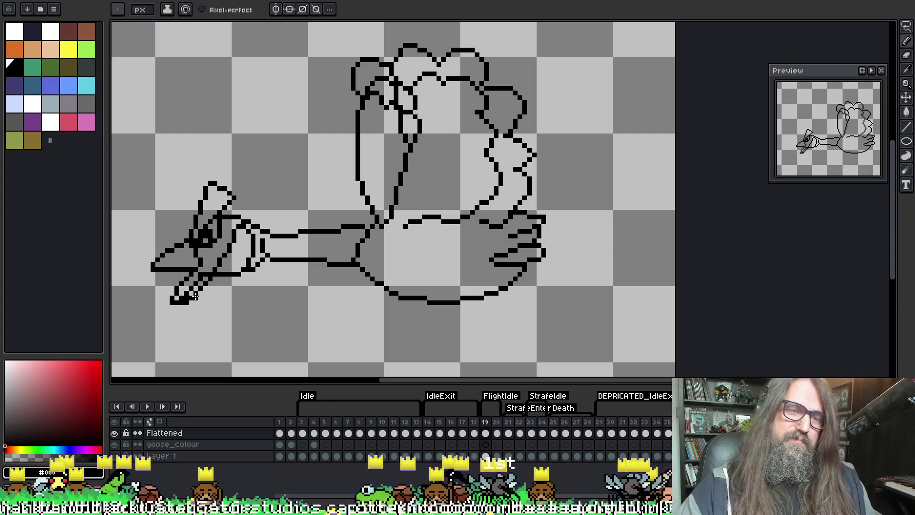
key(b)
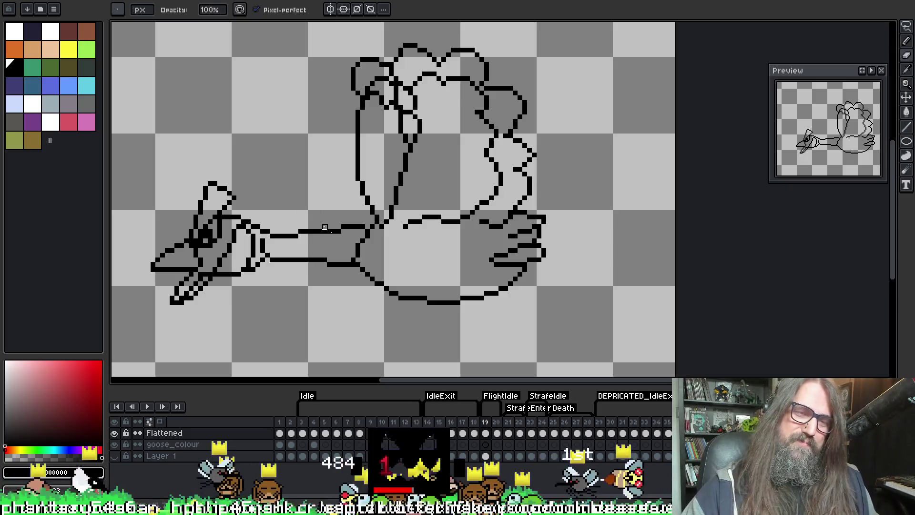
scroll(331, 255, down, 2)
scroll(390, 153, up, 2)
key(i)
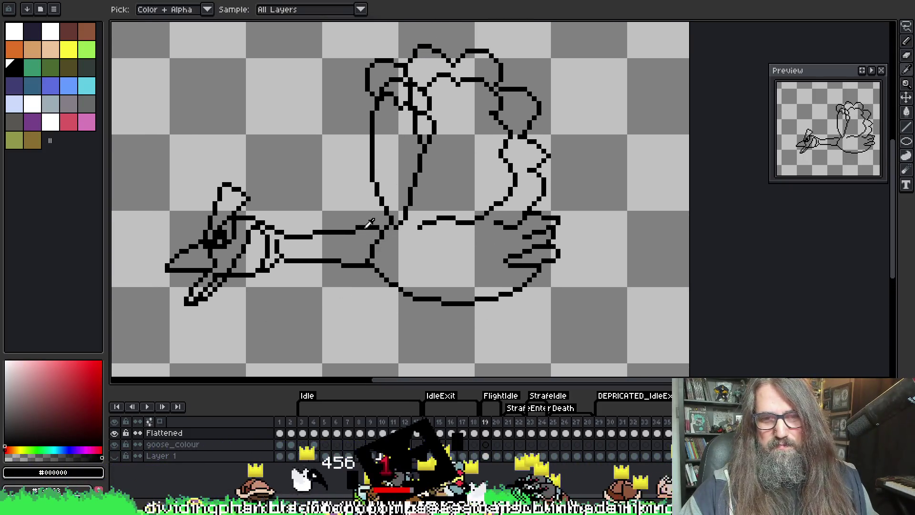
key(b)
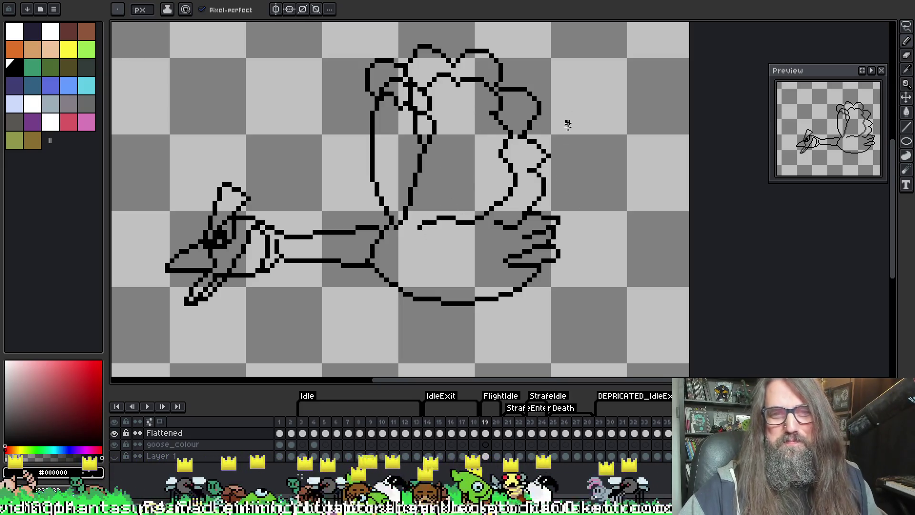
Compare frames 19 and 20, settling on frame 20 with the goose framed in view
key(Right)
key(Left)
key(Right)
drag(527, 218, 531, 149)
drag(484, 219, 486, 181)
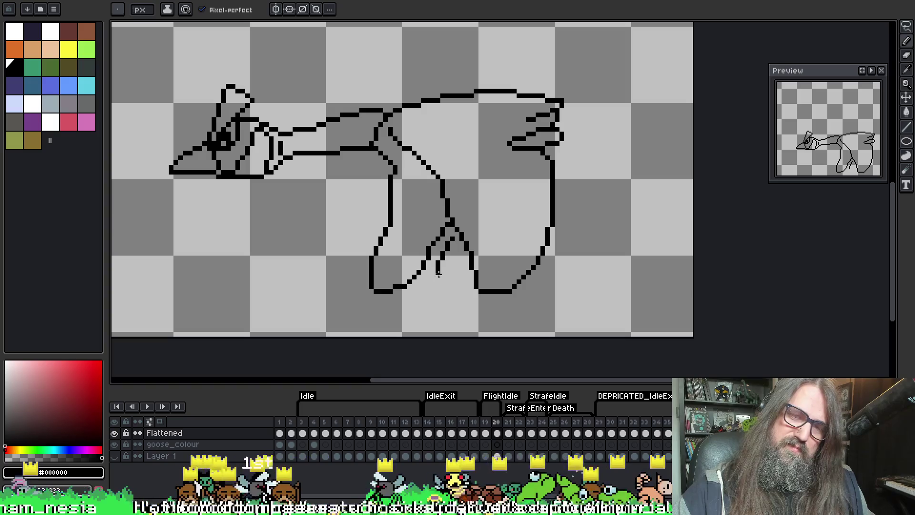
Draw the far lowered wing's outline hanging below the body on frame 20, redoing a bad stroke
mouse_move(453, 227)
mouse_down()
mouse_move(457, 304)
mouse_move(540, 316)
mouse_move(544, 267)
mouse_up()
key(ctrl+z)
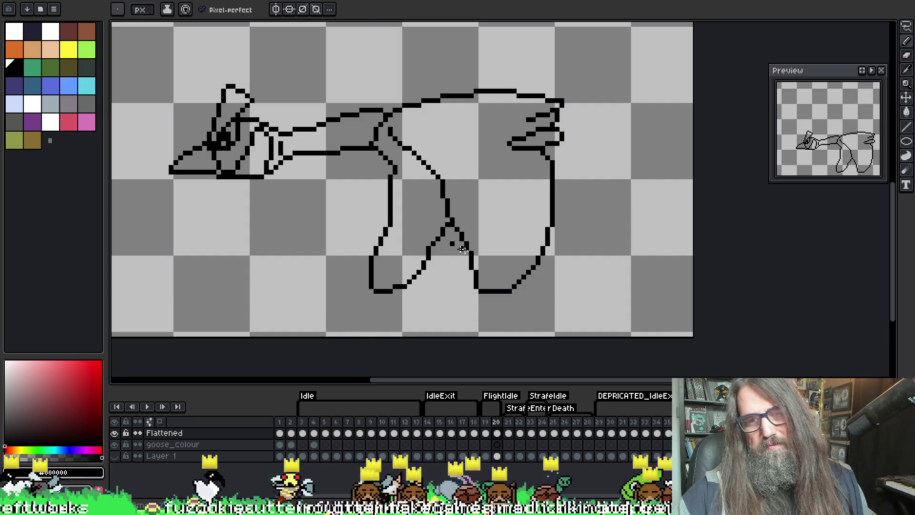
mouse_move(451, 247)
mouse_down()
mouse_move(433, 268)
mouse_move(460, 288)
mouse_move(454, 307)
mouse_move(477, 319)
mouse_move(504, 300)
mouse_move(514, 313)
mouse_move(533, 310)
mouse_move(551, 271)
mouse_move(566, 281)
mouse_move(579, 252)
mouse_move(564, 217)
mouse_move(581, 214)
mouse_move(580, 189)
mouse_move(563, 173)
mouse_move(578, 148)
mouse_move(561, 135)
mouse_up()
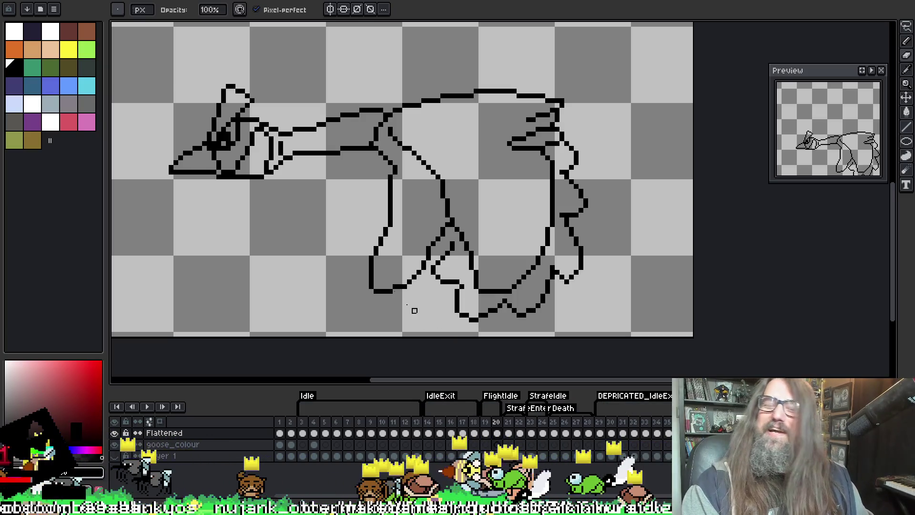
Erase a diagonal stretch of the far wing outline, trying and undoing a short vertical line
drag(525, 184, 459, 164)
scroll(450, 169, up, 1)
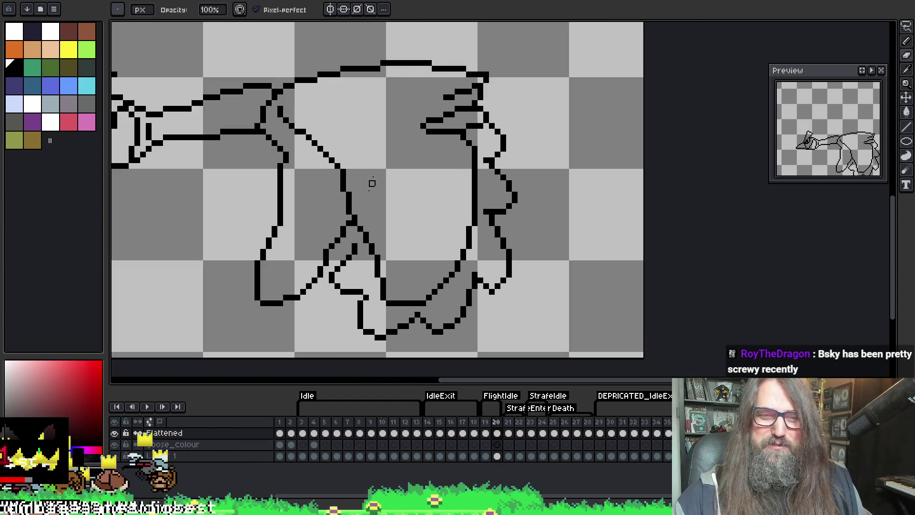
drag(383, 263, 359, 223)
key(i)
key(b)
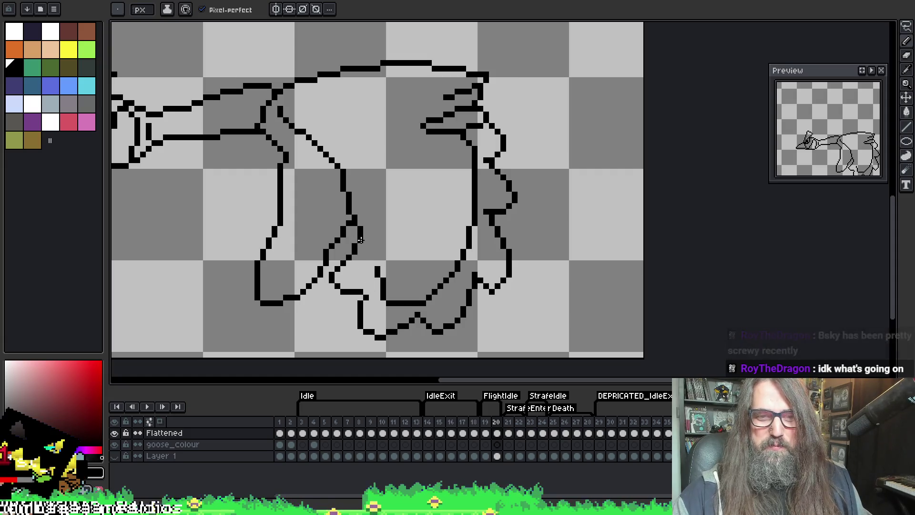
drag(372, 235, 372, 252)
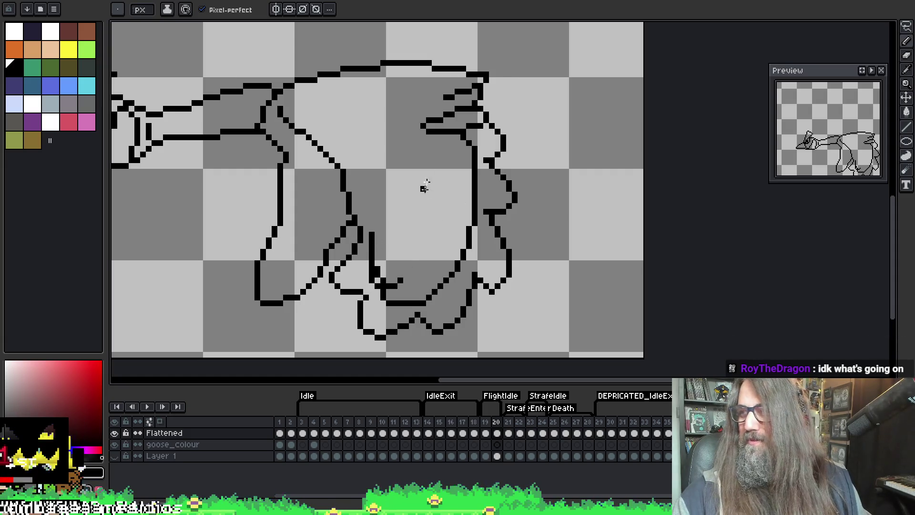
key(ctrl+z)
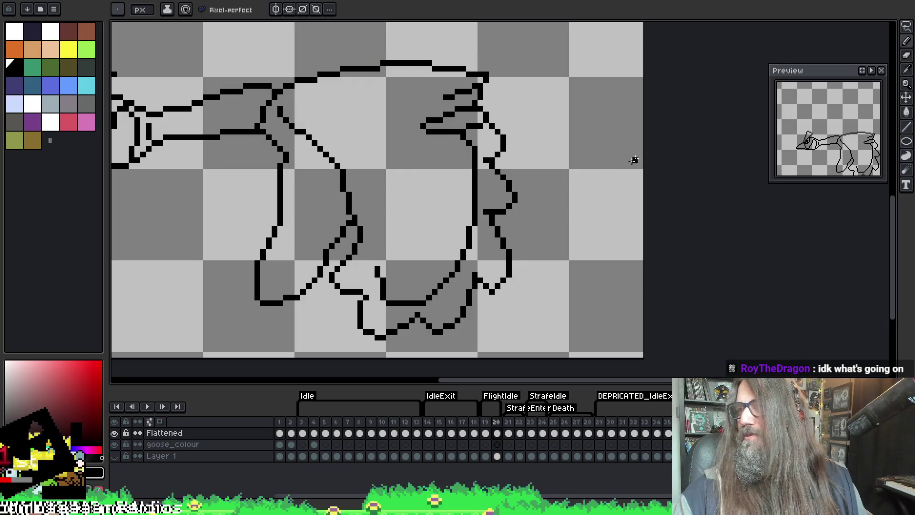
Erase more of the far wing's rear edge and redraw its bottom as jagged feather tips
key(e)
mouse_move(378, 267)
mouse_down()
mouse_move(384, 293)
mouse_move(415, 303)
mouse_move(435, 270)
mouse_move(455, 271)
mouse_move(475, 223)
mouse_move(469, 246)
mouse_up()
drag(475, 166, 470, 218)
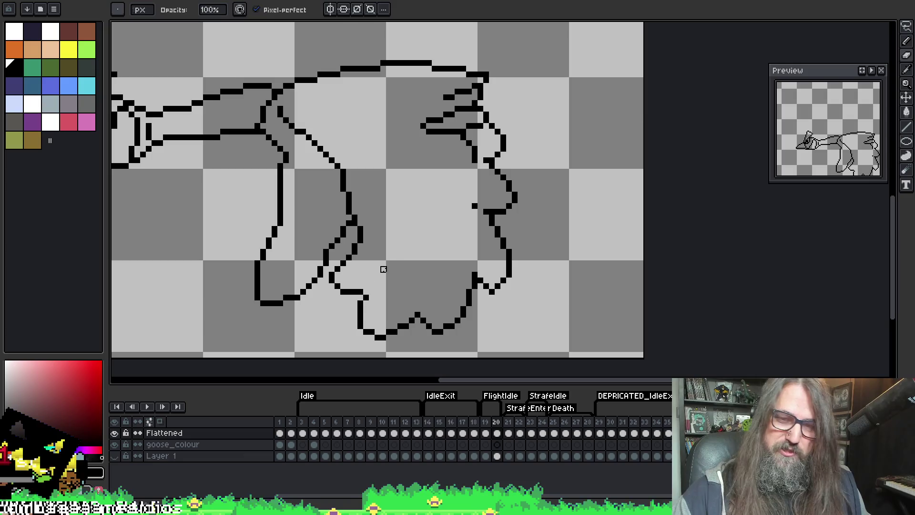
key(i)
key(b)
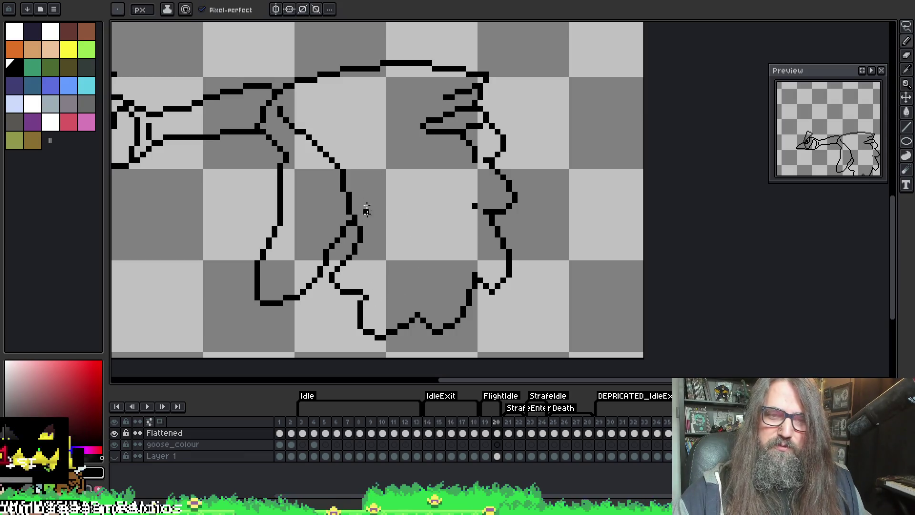
mouse_move(370, 235)
mouse_down()
mouse_move(365, 260)
mouse_move(389, 272)
mouse_move(470, 164)
mouse_move(461, 135)
mouse_up()
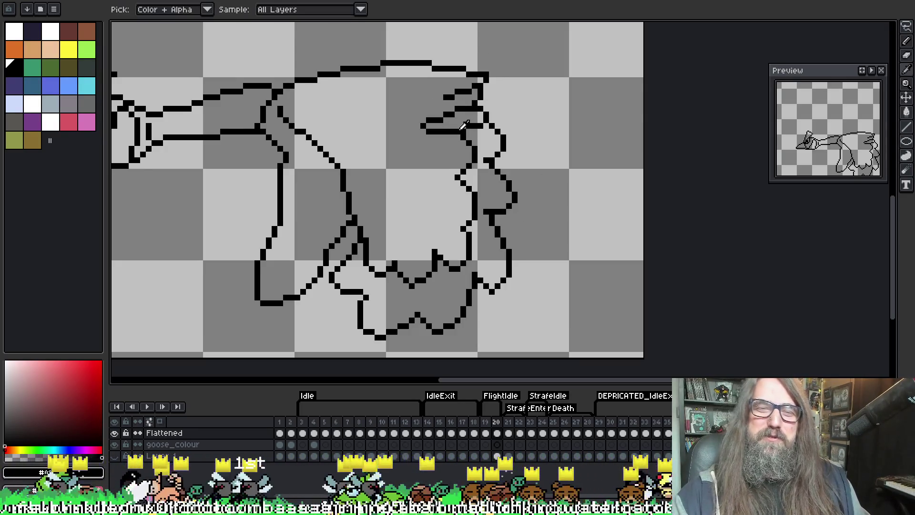
Draw a scalloped feather edge along the front wing's bottom and touch up its tips
key(e)
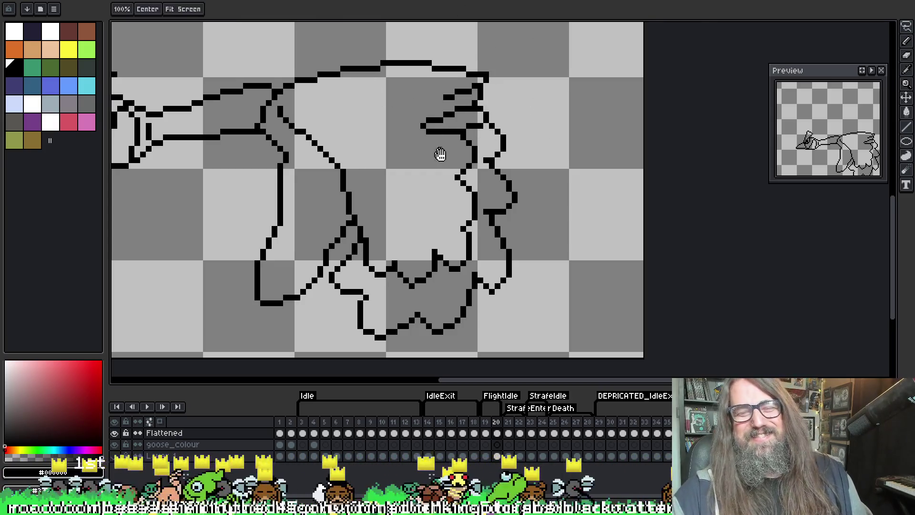
drag(439, 153, 500, 130)
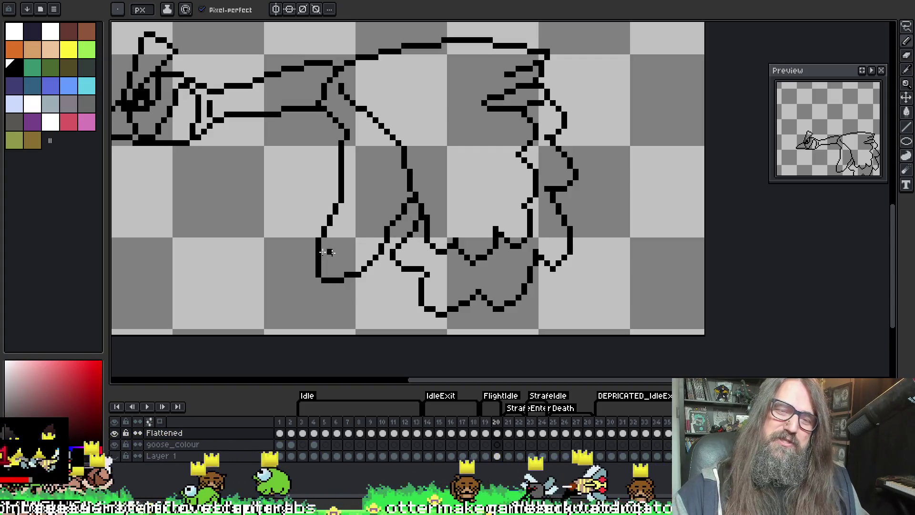
mouse_move(312, 224)
mouse_down()
mouse_move(285, 253)
mouse_move(305, 264)
mouse_move(296, 273)
mouse_move(303, 312)
mouse_move(374, 290)
mouse_move(373, 272)
mouse_move(394, 268)
mouse_move(404, 219)
mouse_up()
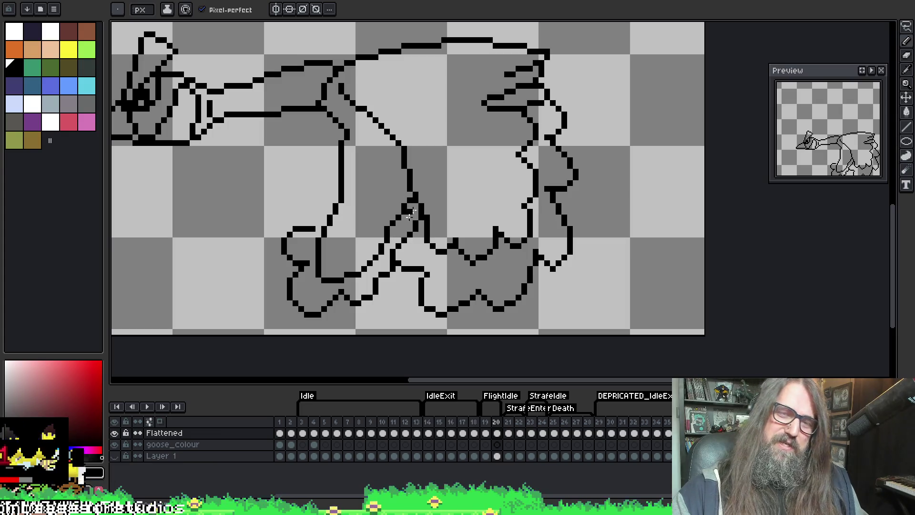
key(e)
key(b)
key(e)
key(b)
key(e)
mouse_move(388, 267)
mouse_down()
mouse_move(384, 282)
mouse_move(404, 267)
mouse_move(381, 274)
mouse_up()
key(b)
key(e)
key(b)
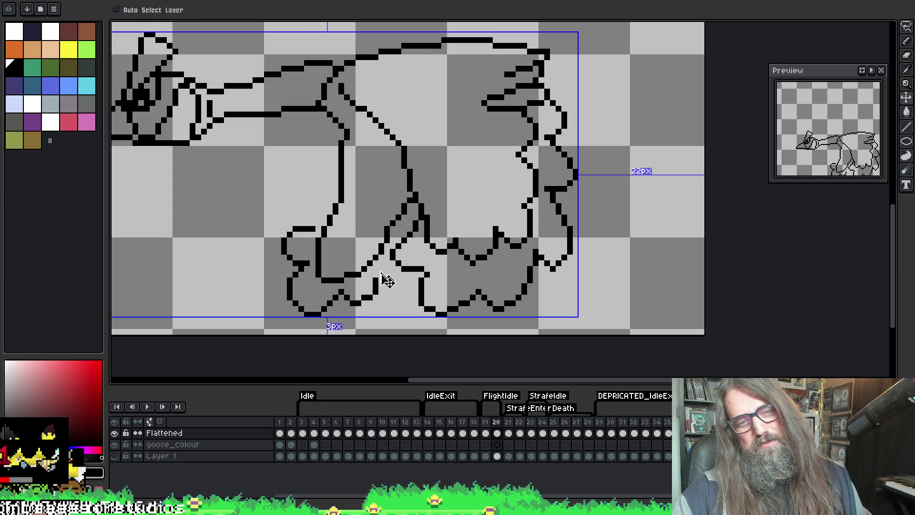
click(380, 280)
drag(380, 280, 398, 281)
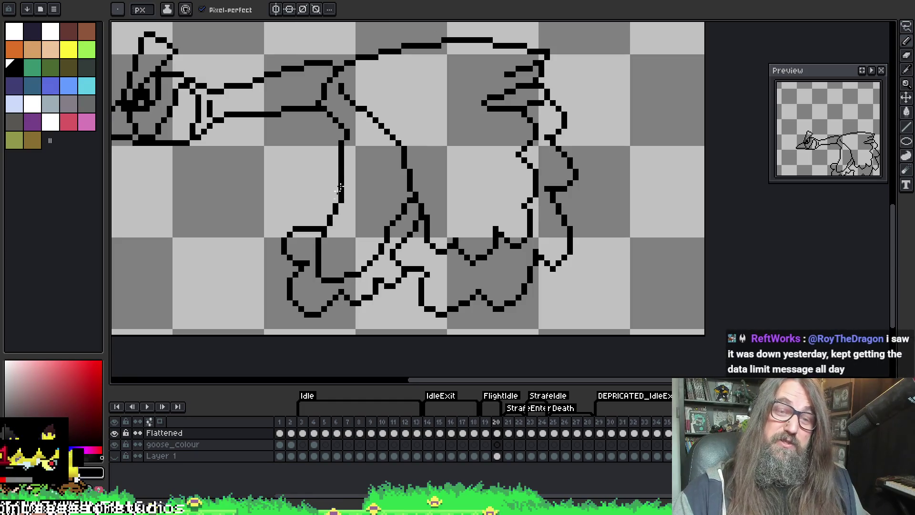
Erase the front wing's upper edge, redraw it as zigzag feathers, and extend it diagonally
key(e)
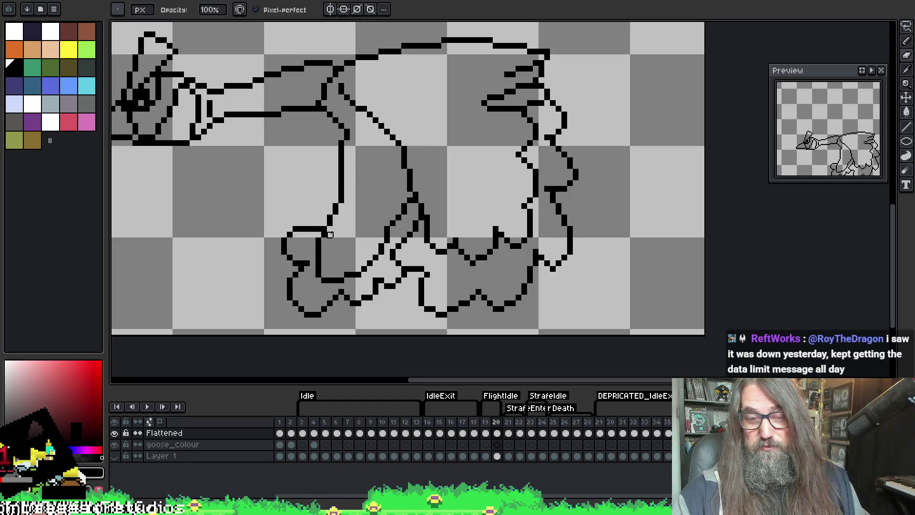
mouse_move(324, 234)
mouse_down()
mouse_move(324, 272)
mouse_move(348, 264)
mouse_move(324, 282)
mouse_move(364, 269)
mouse_move(404, 200)
mouse_up()
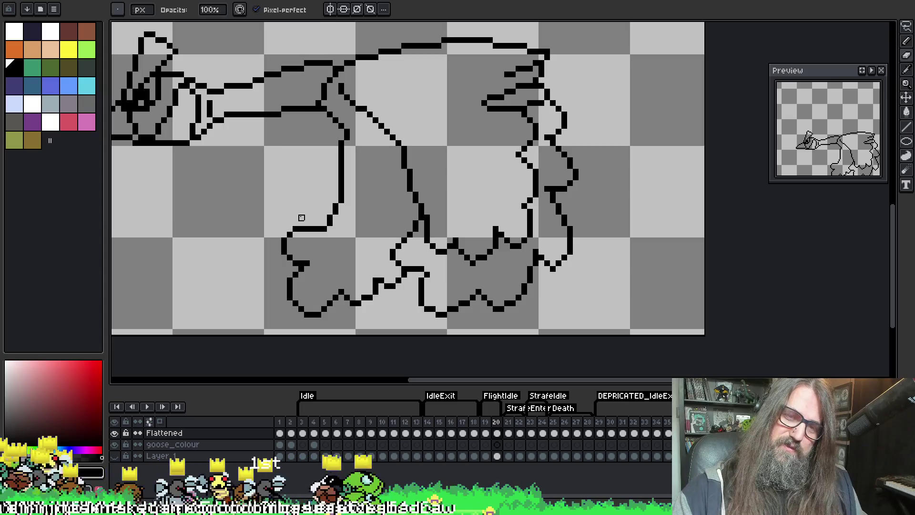
key(b)
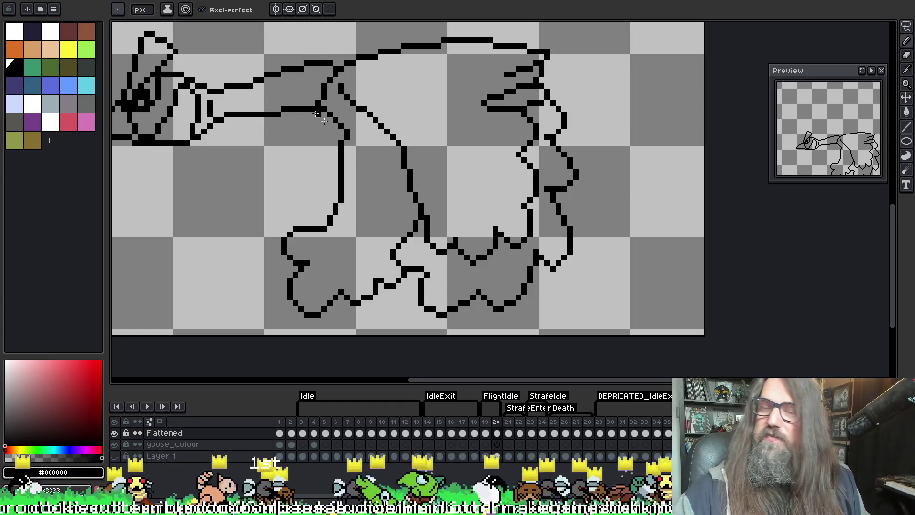
mouse_move(319, 237)
mouse_down()
mouse_move(352, 279)
mouse_move(361, 274)
mouse_up()
key(v)
key(b)
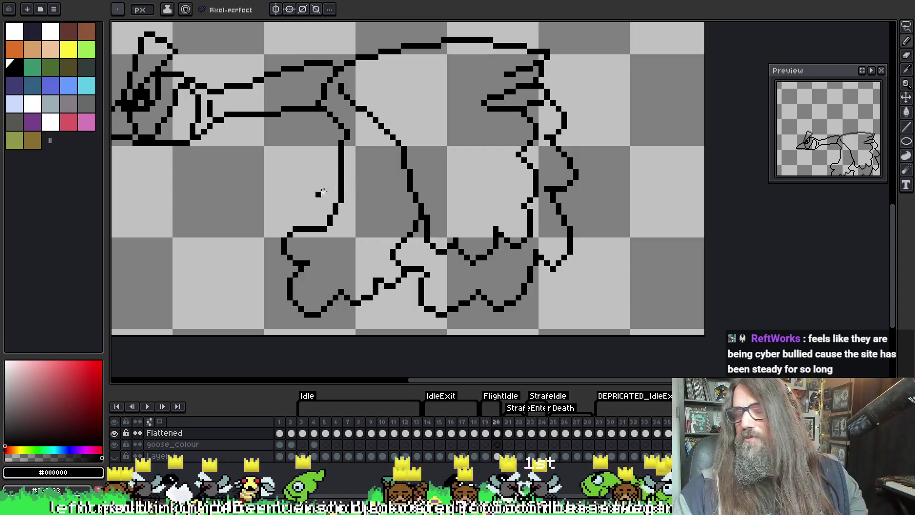
key(i)
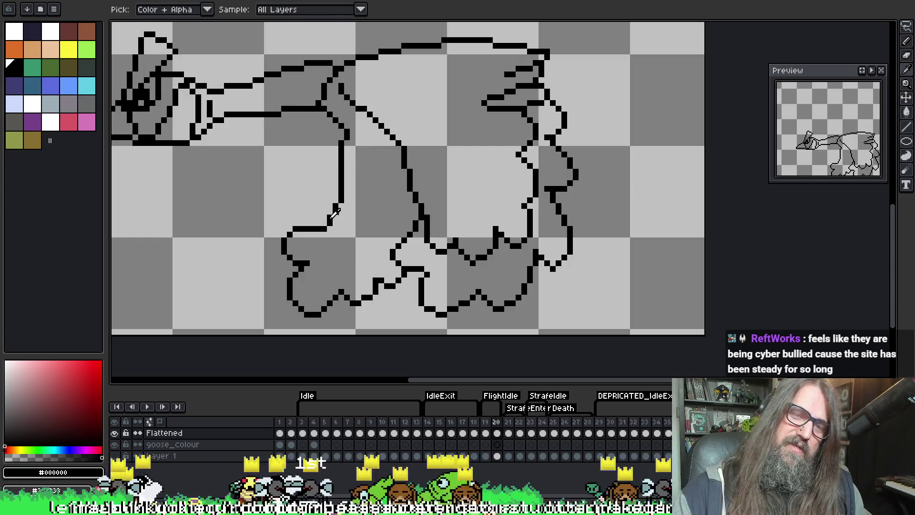
key(b)
key(i)
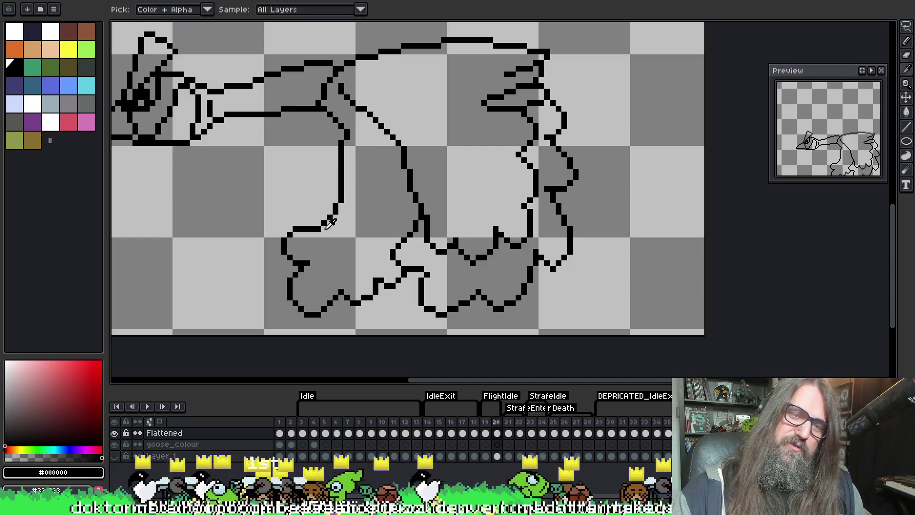
key(b)
key(e)
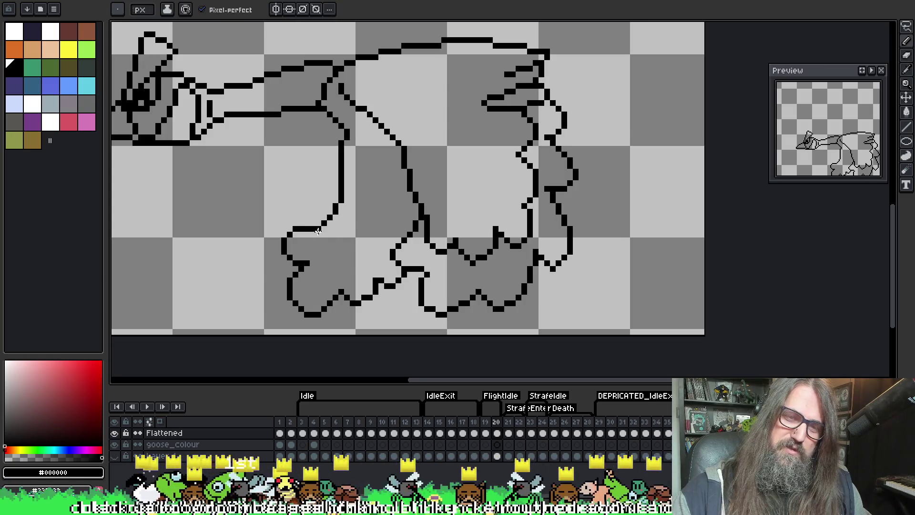
mouse_move(318, 251)
mouse_down()
mouse_move(366, 259)
mouse_move(369, 241)
mouse_move(397, 225)
mouse_move(399, 200)
mouse_move(411, 195)
mouse_up()
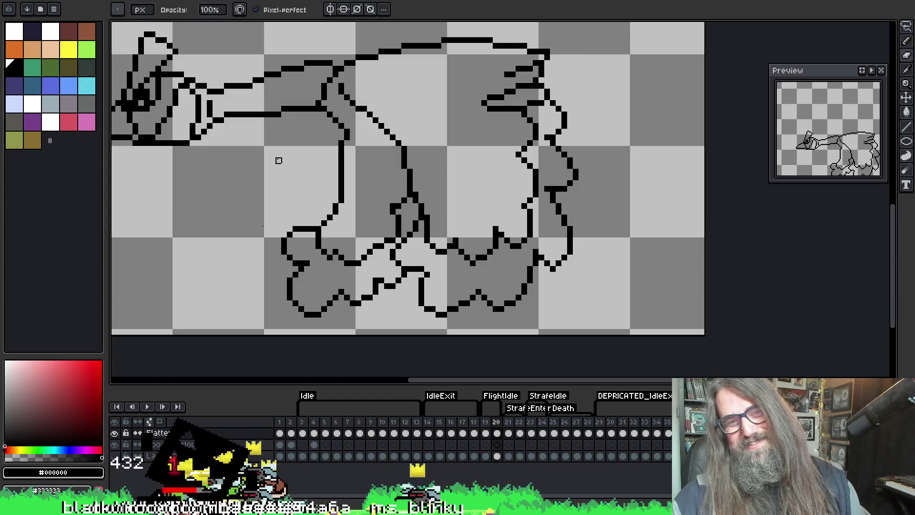
Play and stop the goose flight animation, stepping through frames to end on frame 20
scroll(472, 133, down, 1)
key(Return)
scroll(472, 143, down, 1)
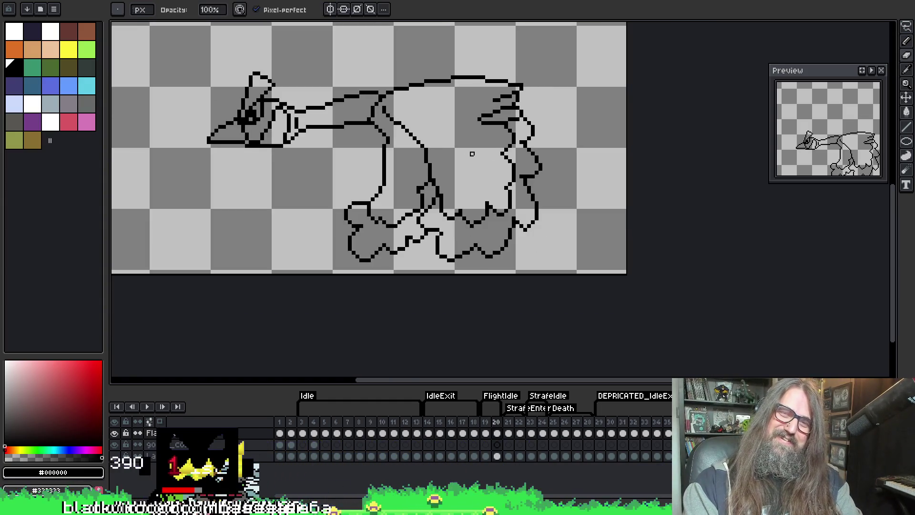
drag(480, 168, 470, 211)
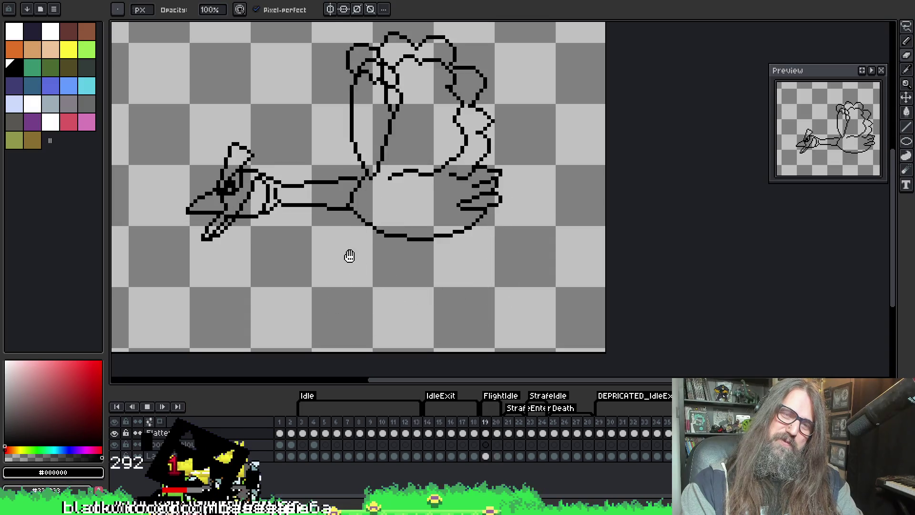
key(Return)
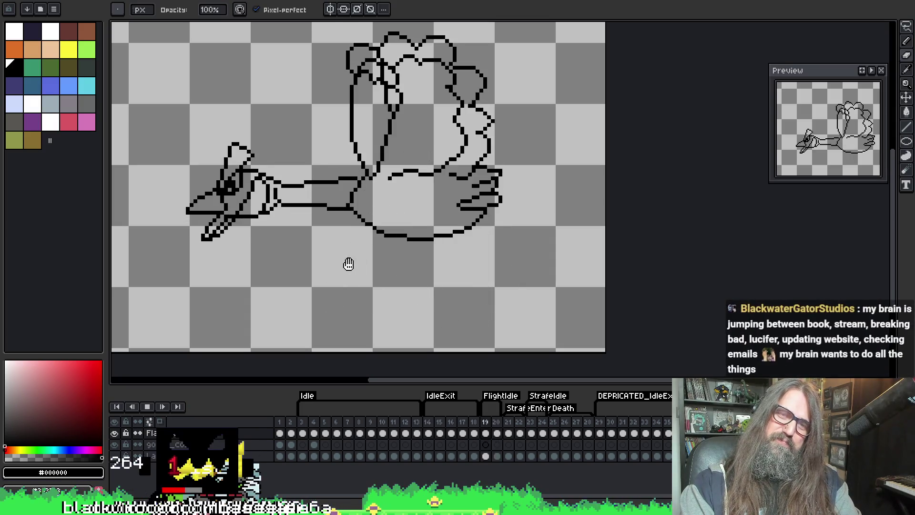
key(Right)
key(Right)
key(Right)
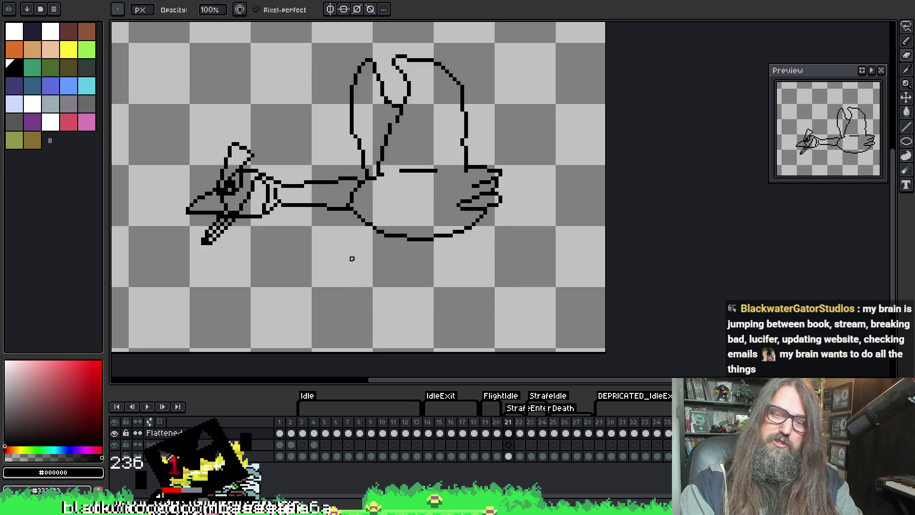
key(Return)
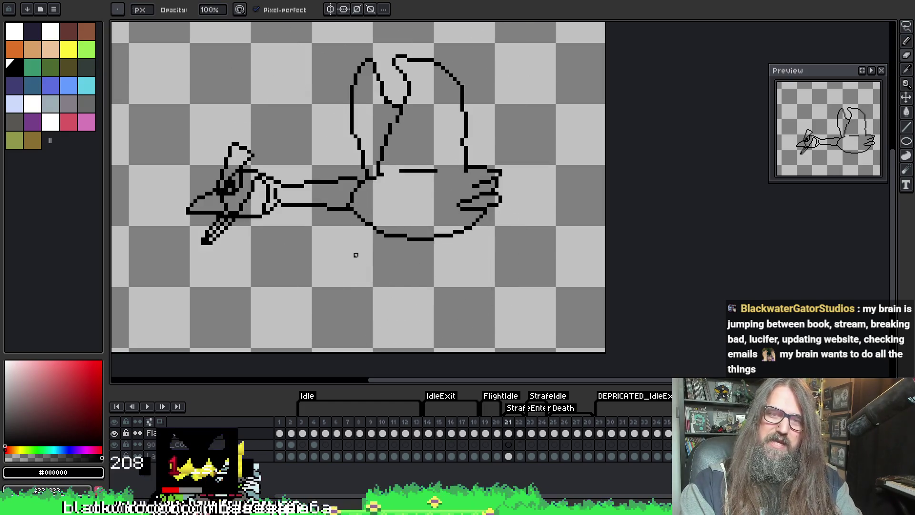
key(Return)
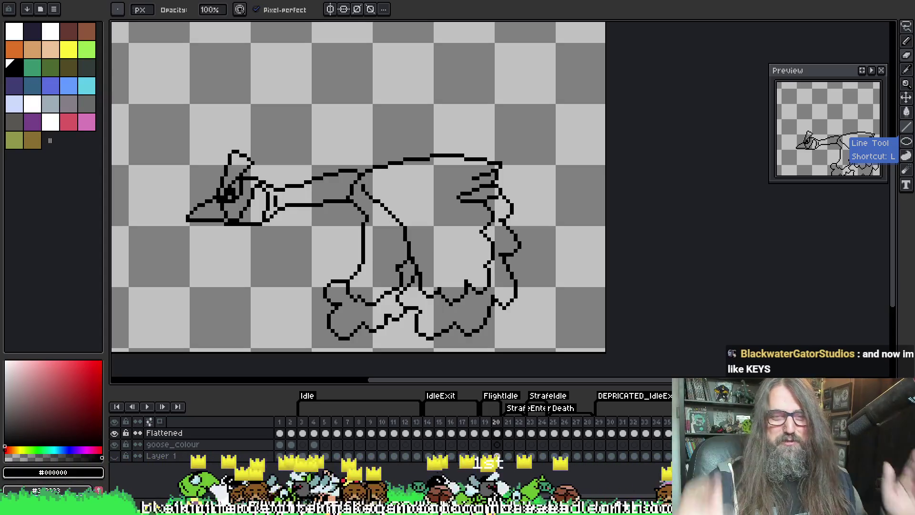
Replay the flight animation once more, then switch to the goose character sprite document
scroll(409, 178, down, 3)
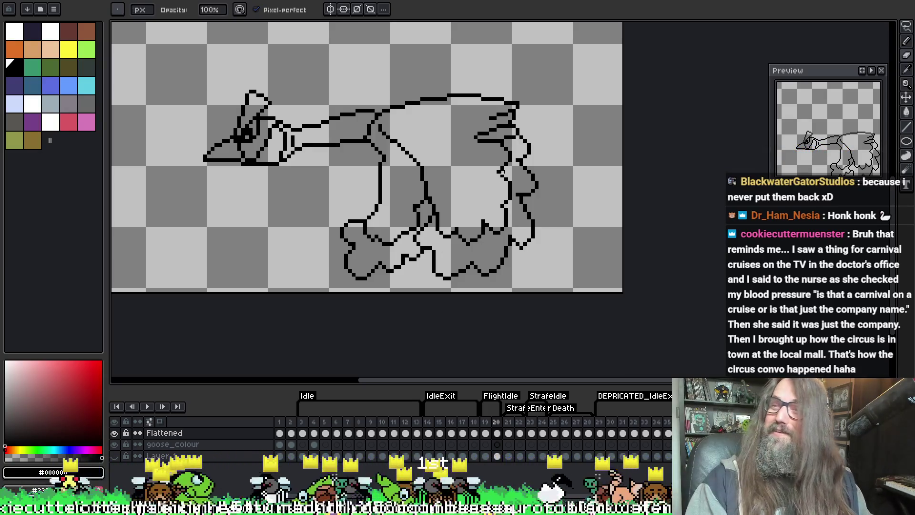
key(Return)
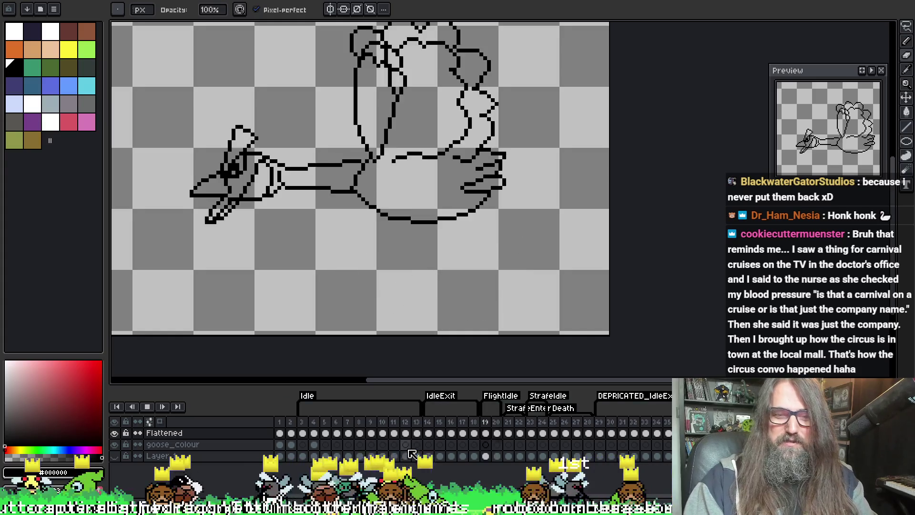
key(Return)
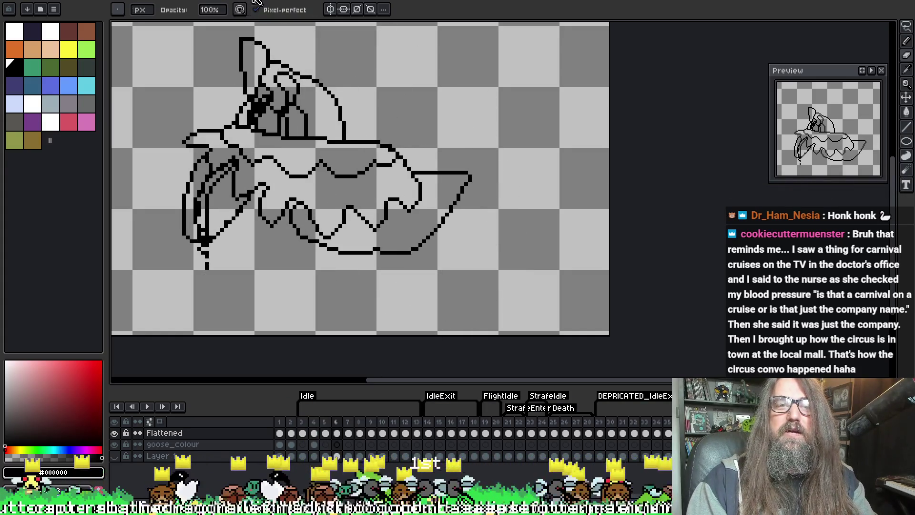
key(ctrl+Tab)
key(ctrl+Tab)
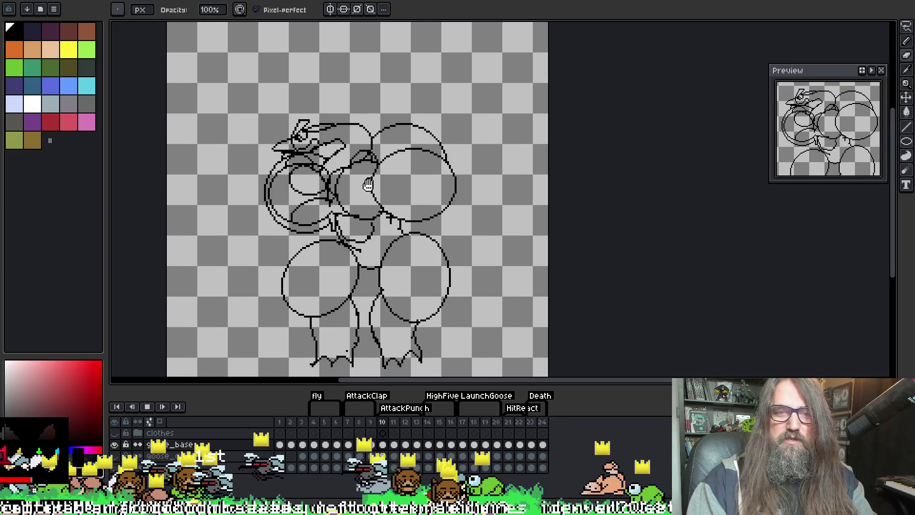
Study the goose character's poses around frames 10–19, then return to the flight drawing document
drag(367, 185, 386, 159)
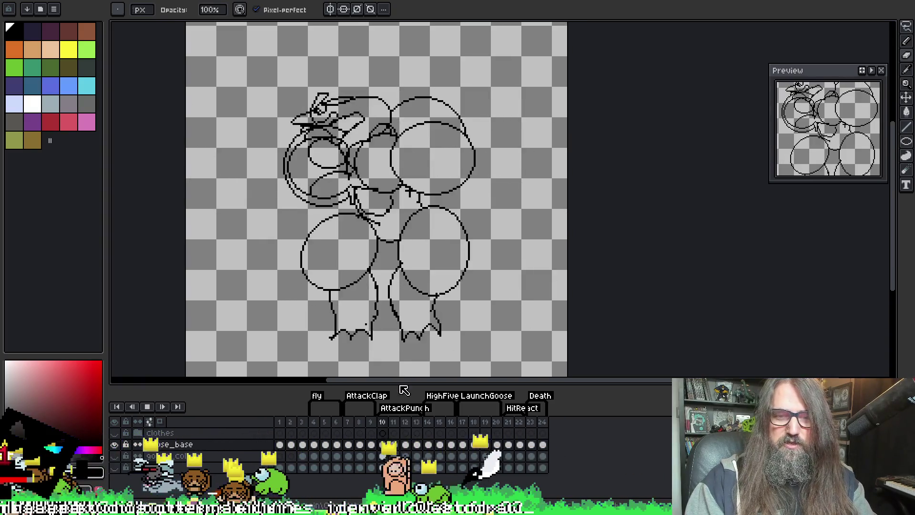
key(Return)
key(Right)
key(Left)
key(Right)
key(Right)
key(Return)
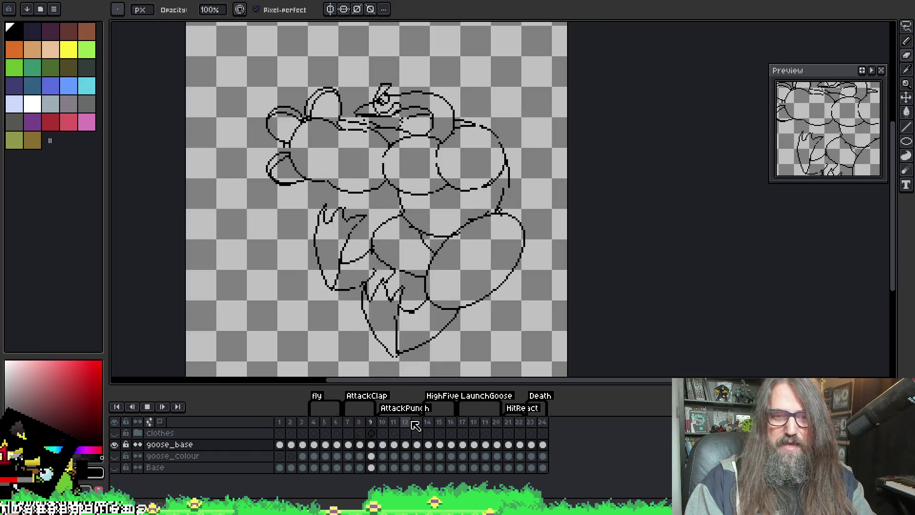
key(Return)
key(Return)
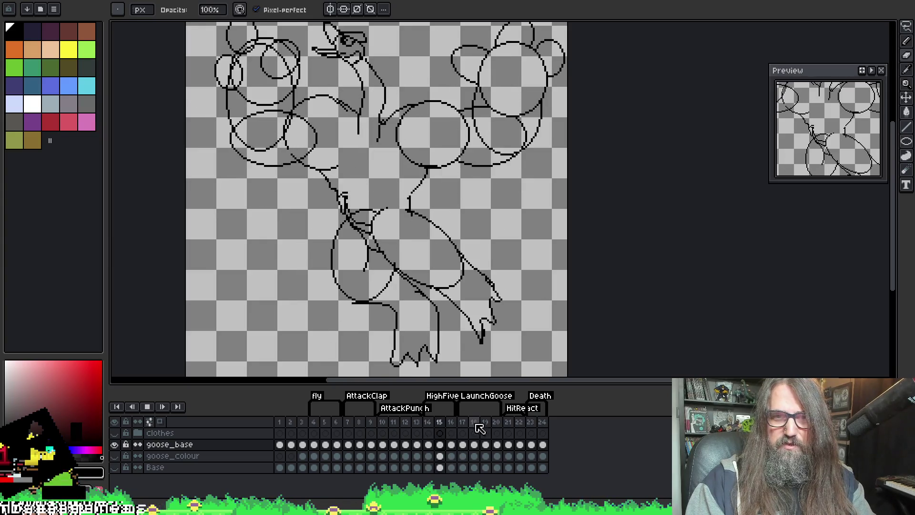
key(Return)
key(Return)
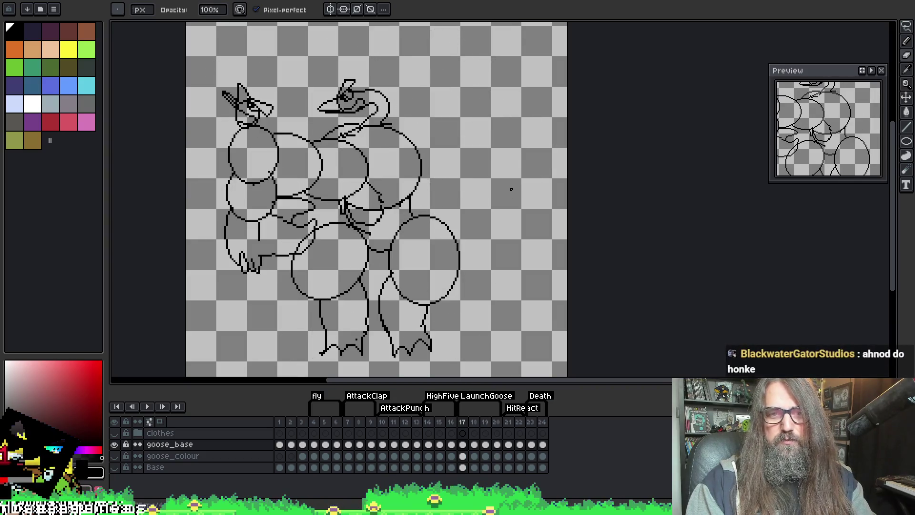
key(Return)
scroll(511, 189, up, 2)
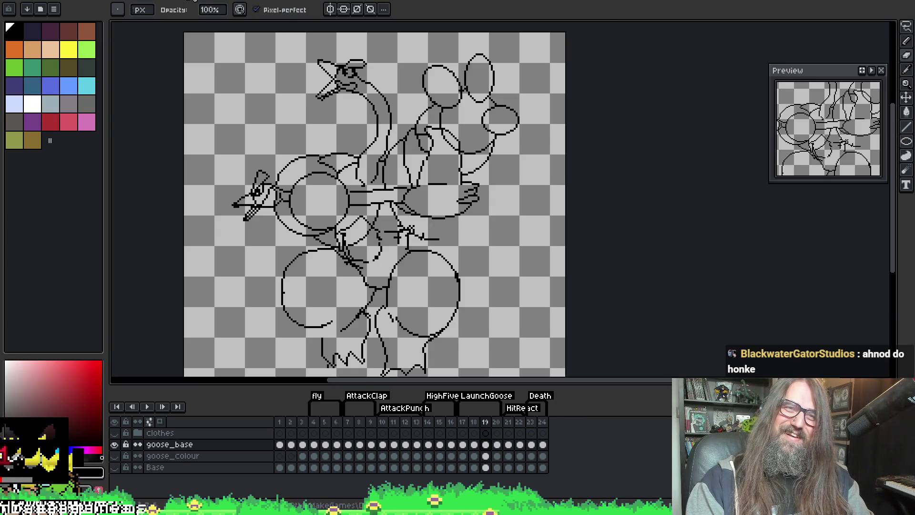
click(194, 1)
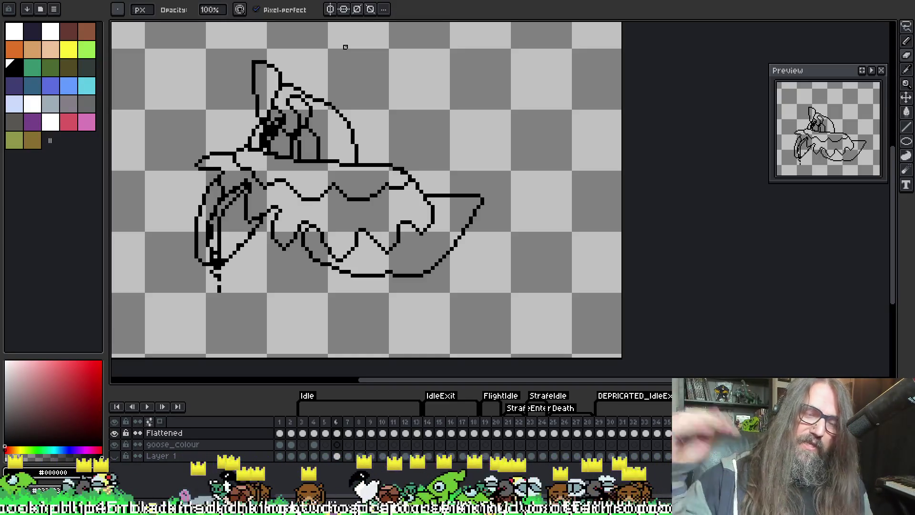
Play the flight animation, flip between frames 19 and 20, and stop on frame 19
key(Return)
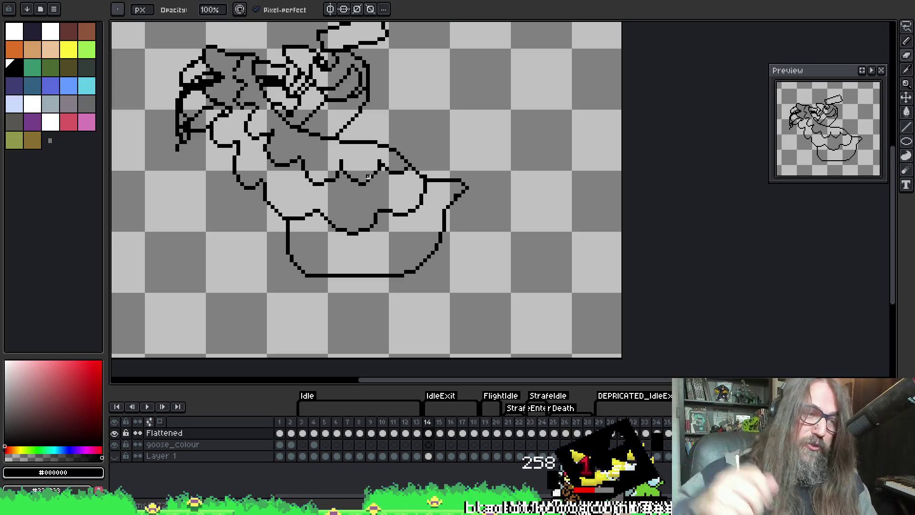
key(period)
key(Right)
key(Right)
key(Right)
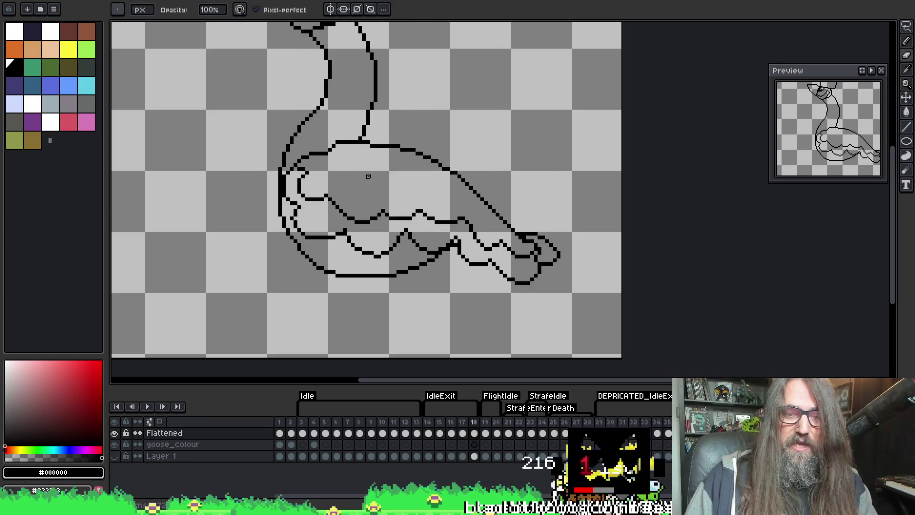
key(Left)
key(Right)
key(Left)
key(Right)
key(Left)
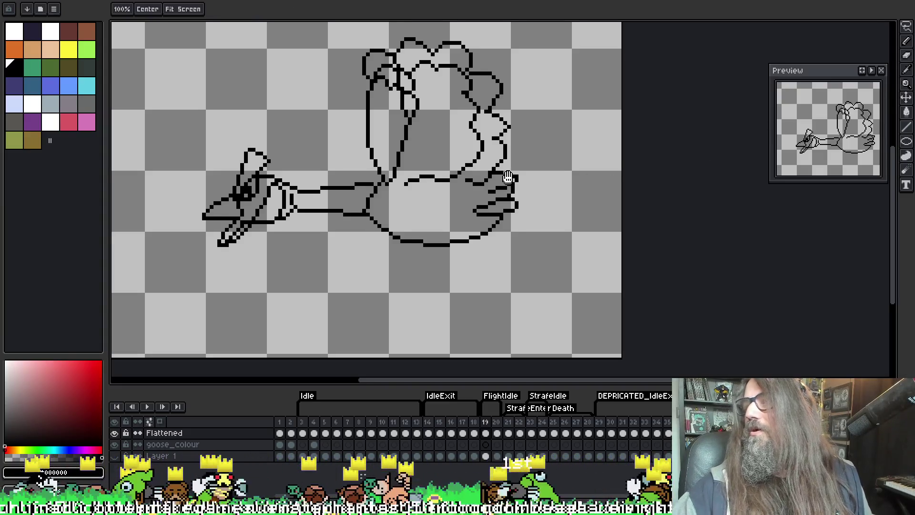
Zoom in on the raised wing and draw a short vertical stroke into its outline
drag(501, 140, 487, 147)
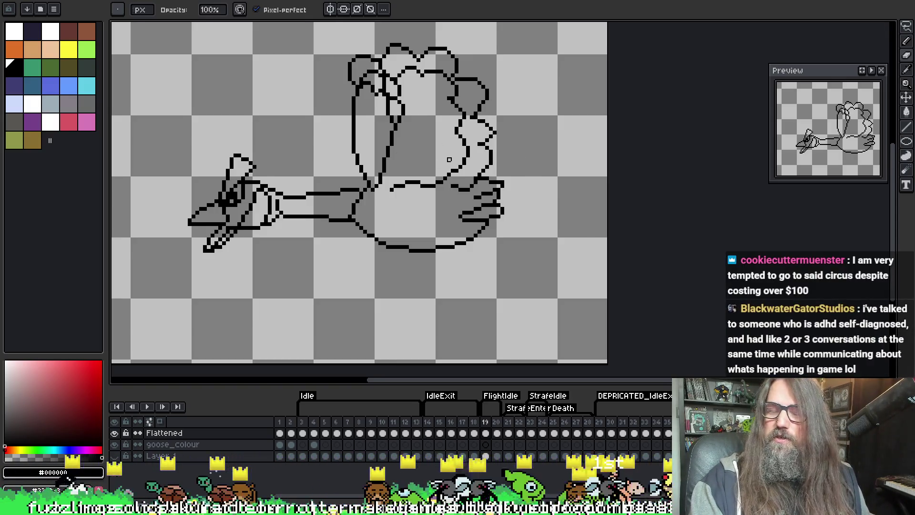
scroll(449, 160, up, 4)
scroll(367, 169, up, 2)
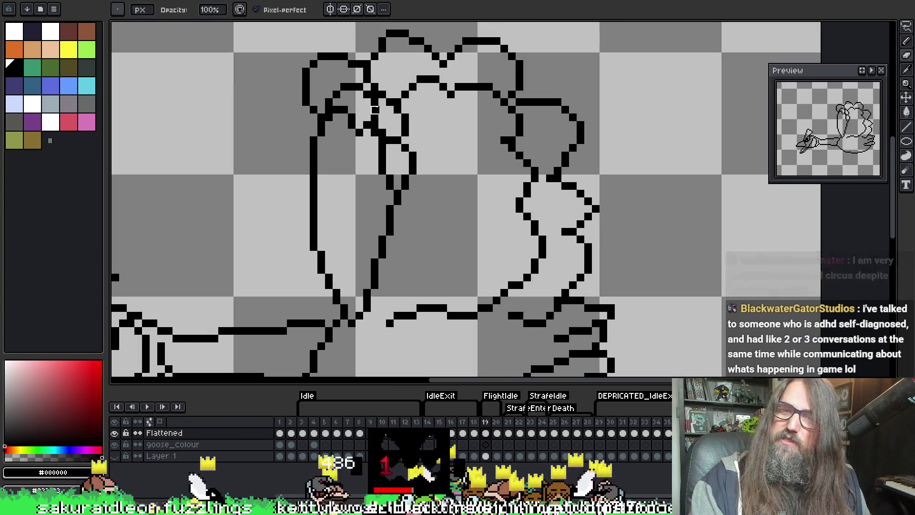
drag(375, 125, 374, 89)
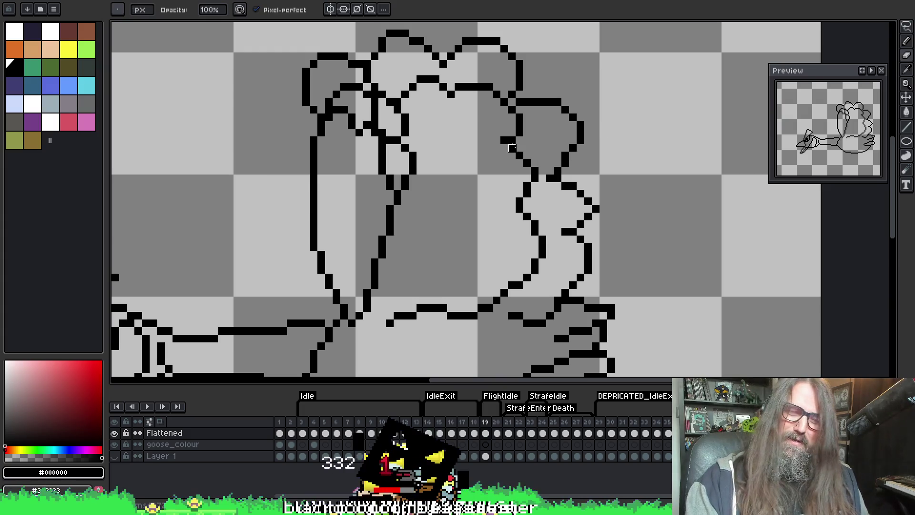
Add a single black pixel to the lower wing feathers, then advance to frame 20
mouse_move(360, 156)
mouse_down()
mouse_move(348, 148)
mouse_move(501, 196)
mouse_up()
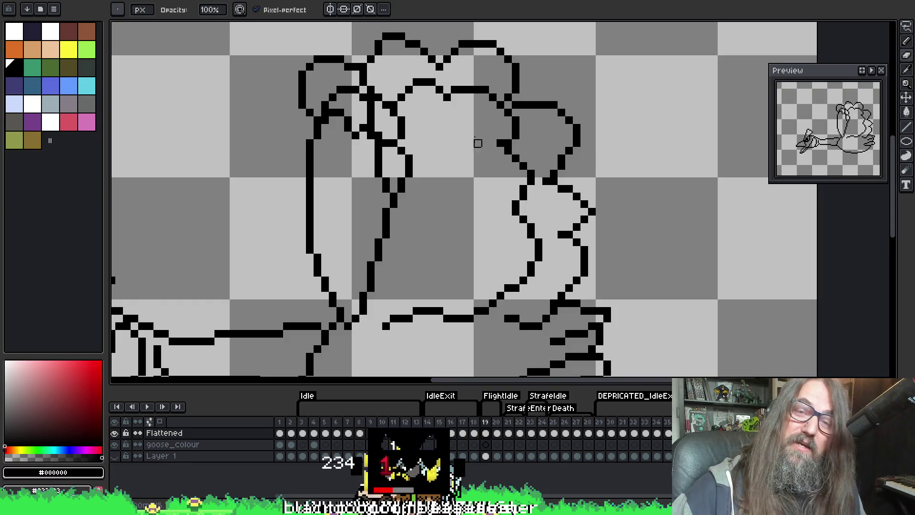
key(i)
key(b)
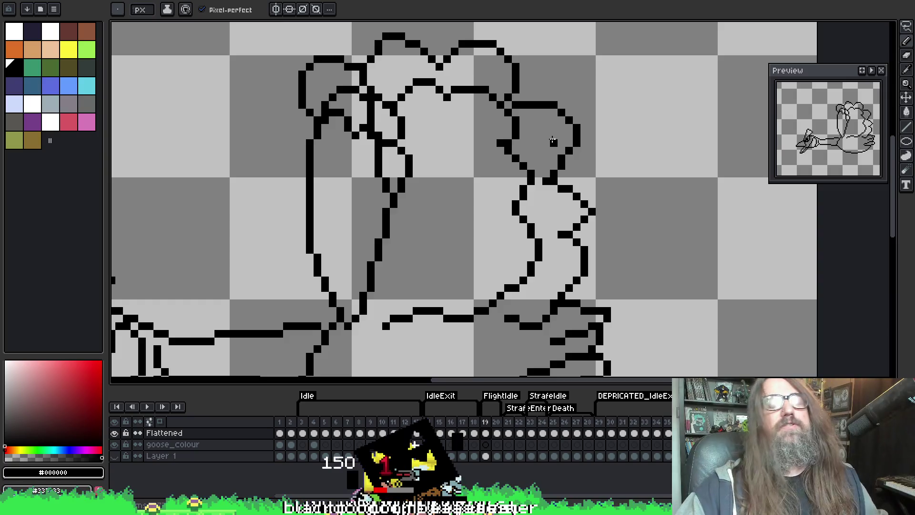
drag(486, 184, 481, 180)
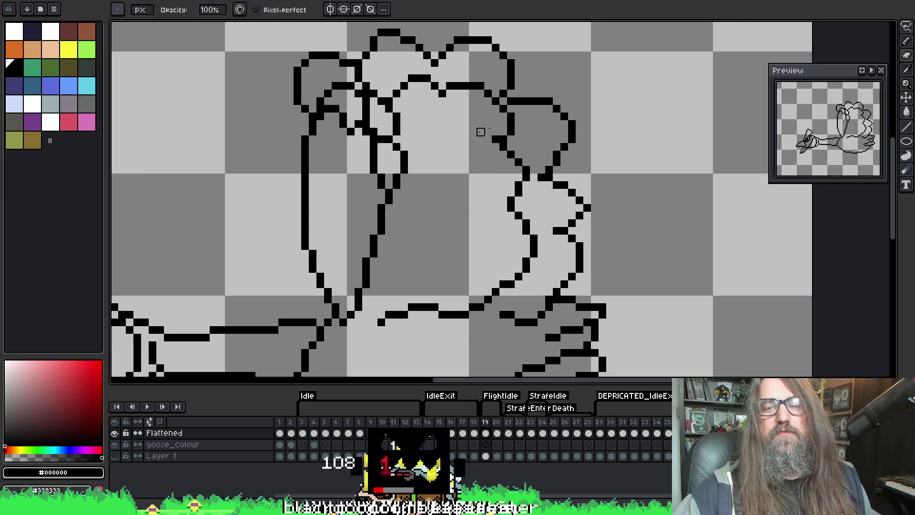
key(i)
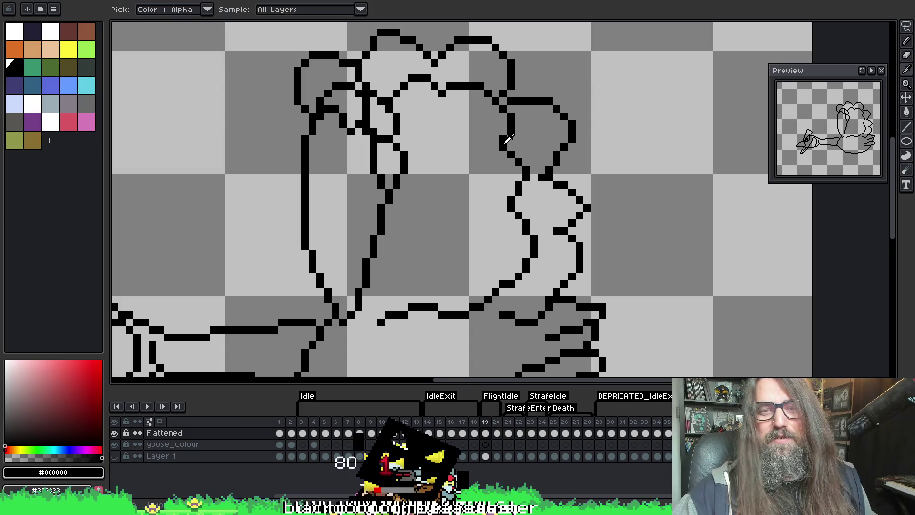
key(b)
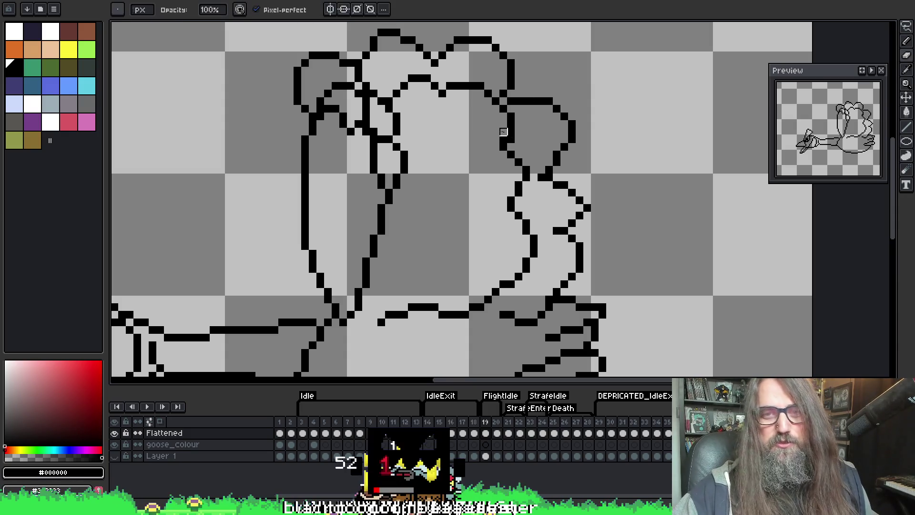
key(i)
key(b)
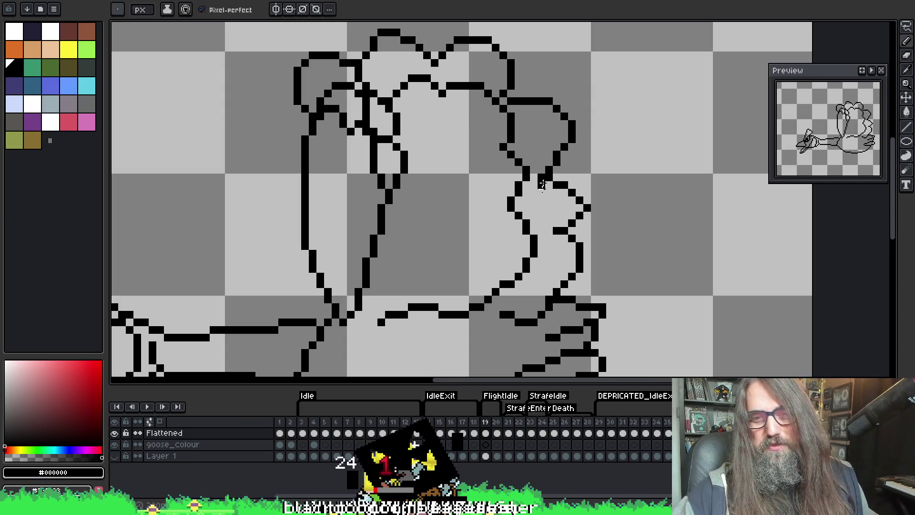
drag(542, 202, 539, 173)
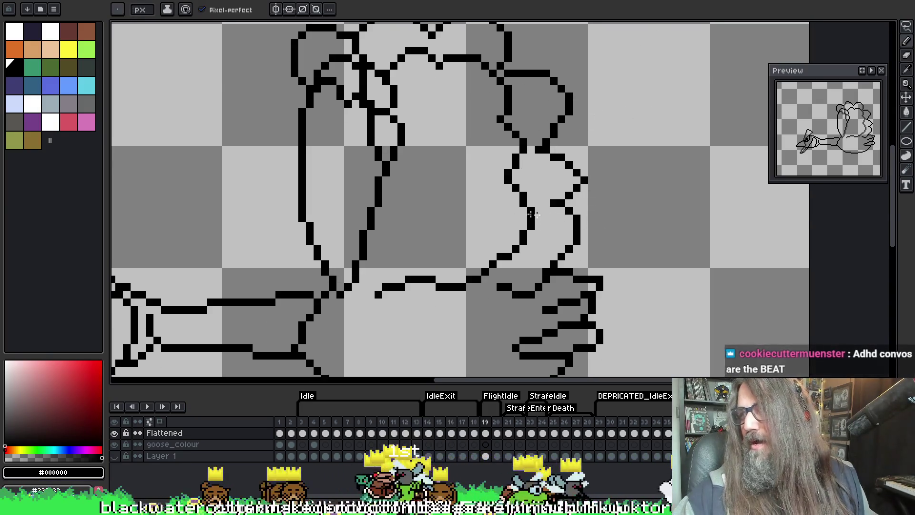
click(615, 66)
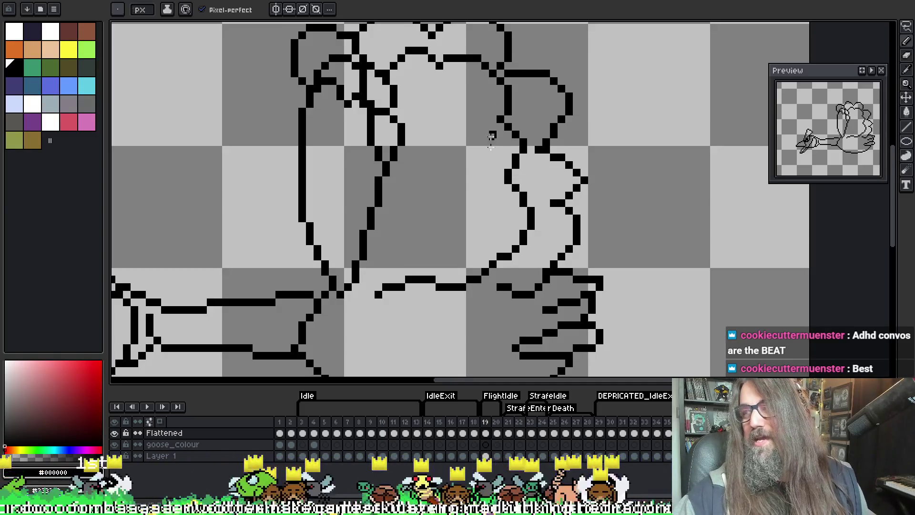
scroll(480, 174, down, 1)
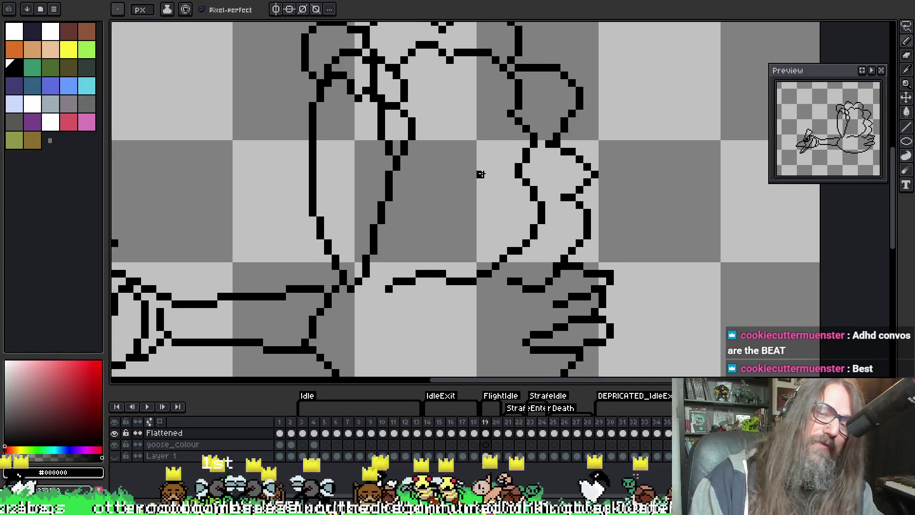
key(period)
scroll(440, 210, down, 1)
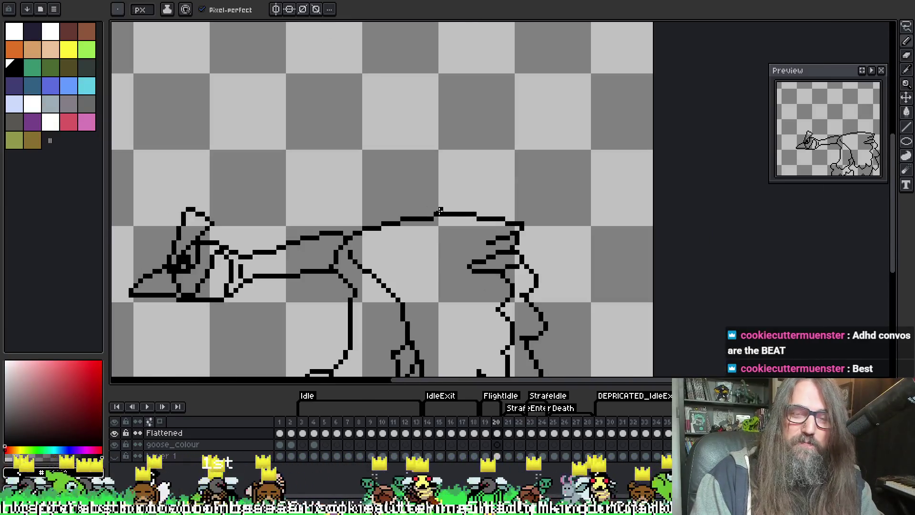
Step back and forth through the frames, then play the flight animation to check the motion
key(period)
key(comma)
key(period)
key(period)
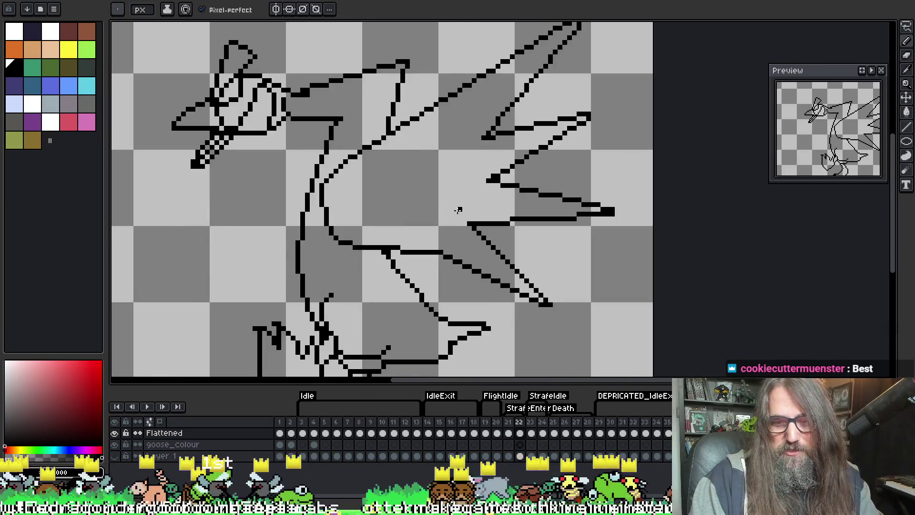
key(comma)
key(period)
scroll(450, 208, down, 1)
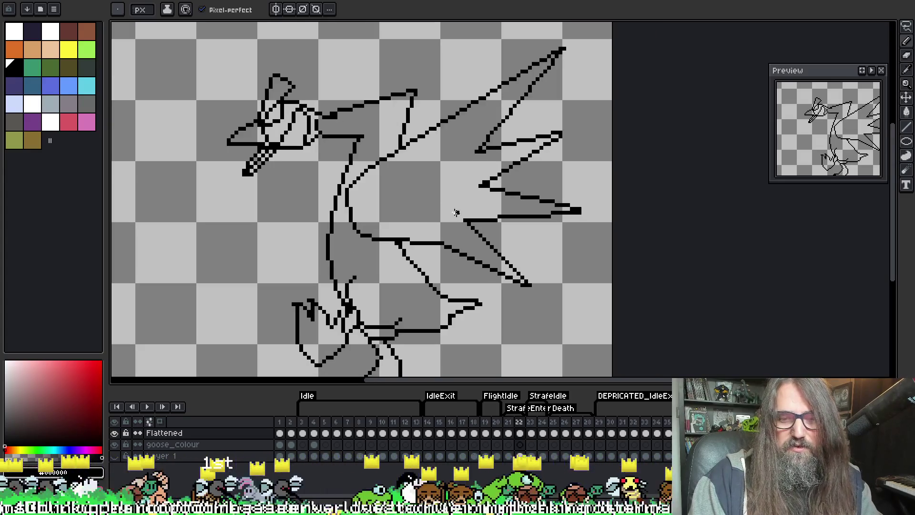
scroll(456, 200, down, 1)
scroll(460, 203, up, 1)
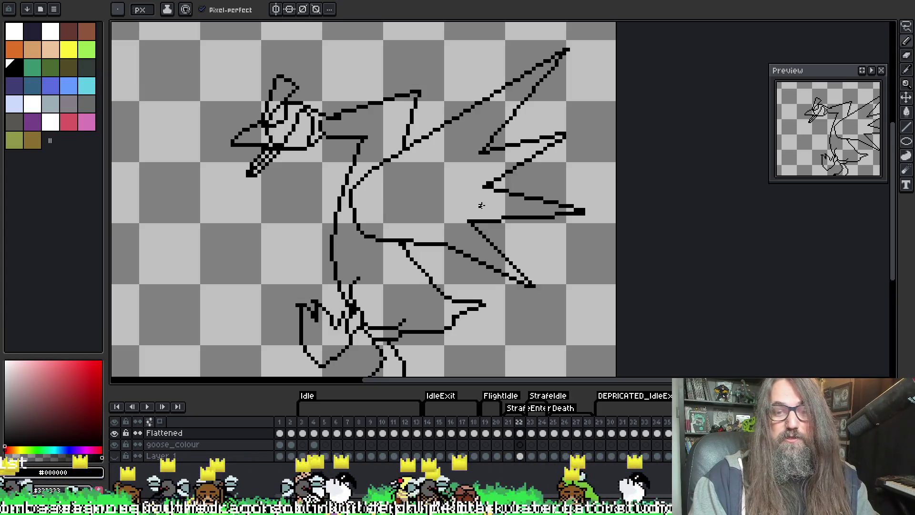
scroll(471, 198, down, 2)
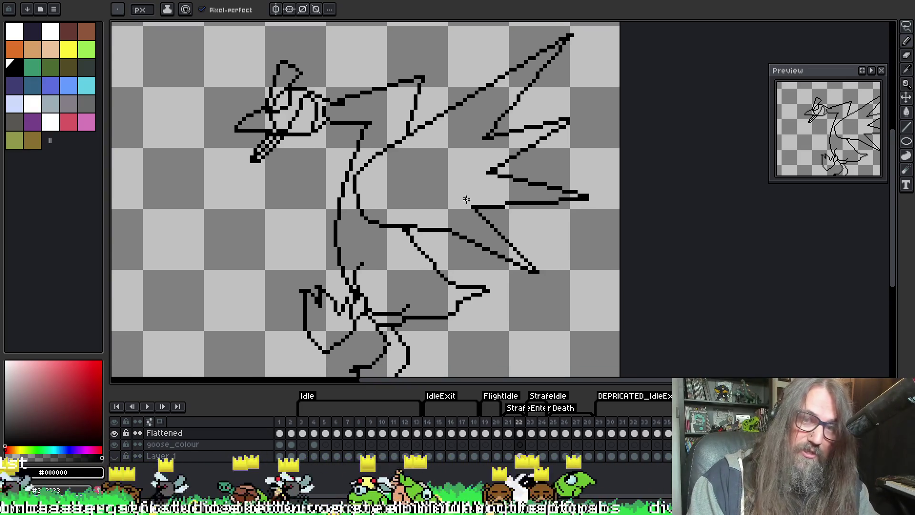
mouse_move(465, 188)
mouse_down()
mouse_move(505, 157)
mouse_move(475, 196)
mouse_move(496, 184)
mouse_up()
key(Return)
key(Return)
Flip between the spiky-wing frame and its neighbouring frame to compare the poses
key(Right)
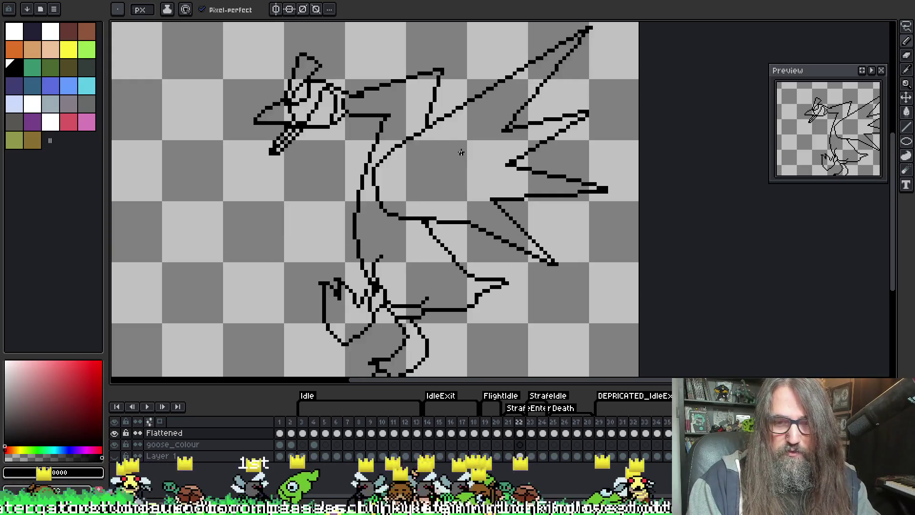
key(Left)
key(Right)
key(Left)
key(Right)
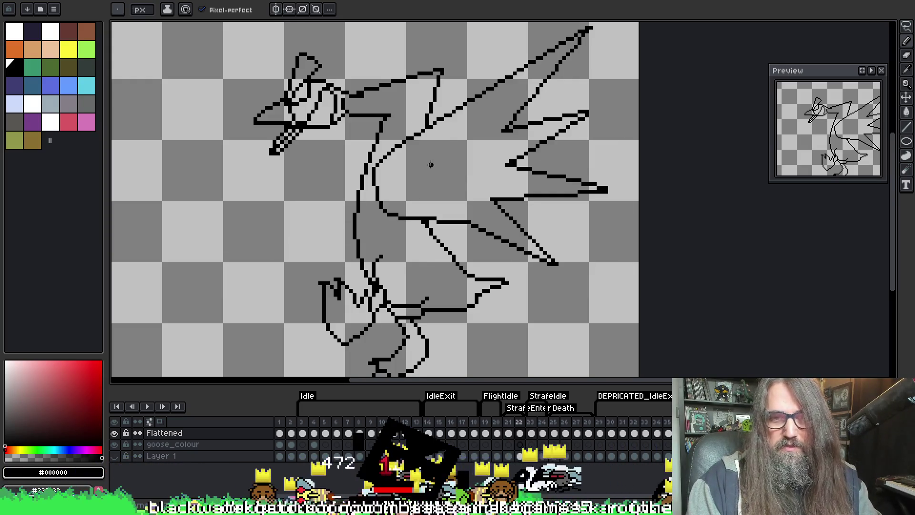
key(Left)
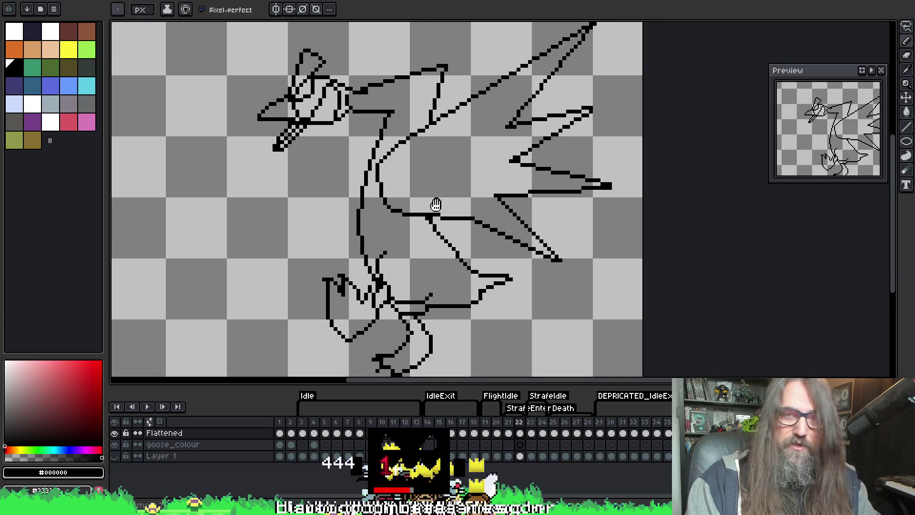
key(Right)
Recentre the goose in a taller canvas area, cycling pencil, eyedropper and eraser without editing
drag(431, 207, 432, 212)
scroll(432, 210, up, 1)
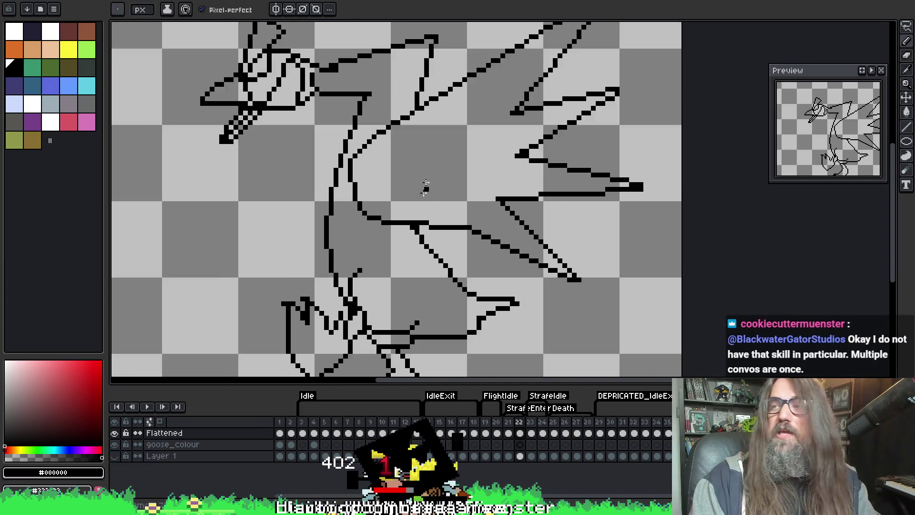
scroll(435, 174, down, 1)
drag(433, 174, 389, 134)
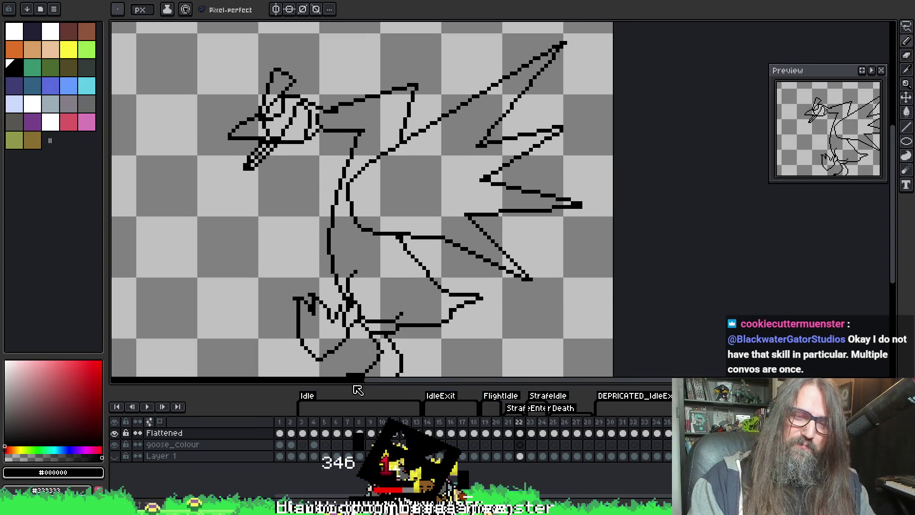
mouse_move(355, 385)
mouse_down()
mouse_move(354, 420)
mouse_move(354, 408)
mouse_up()
drag(436, 227, 492, 221)
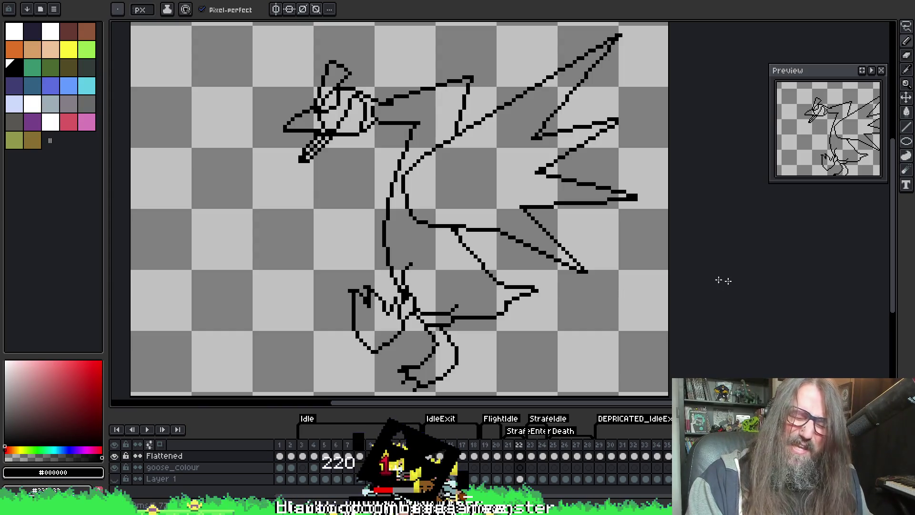
key(i)
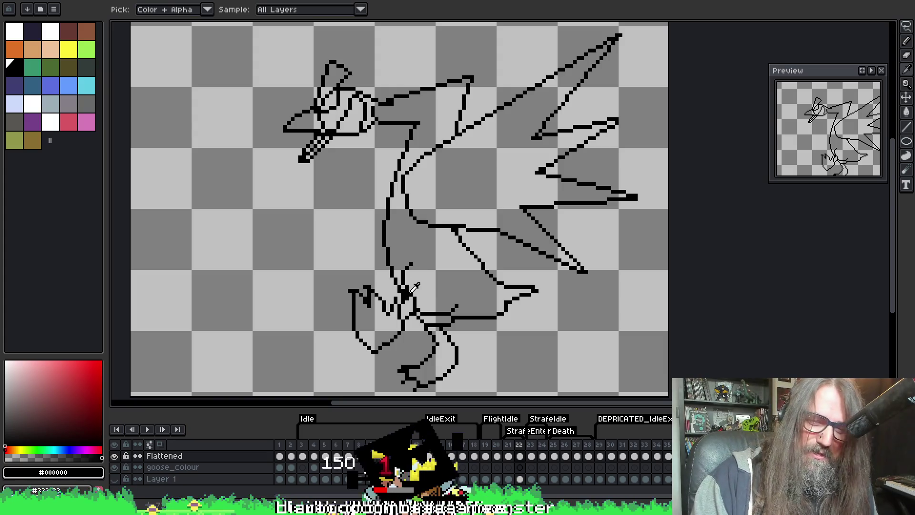
key(b)
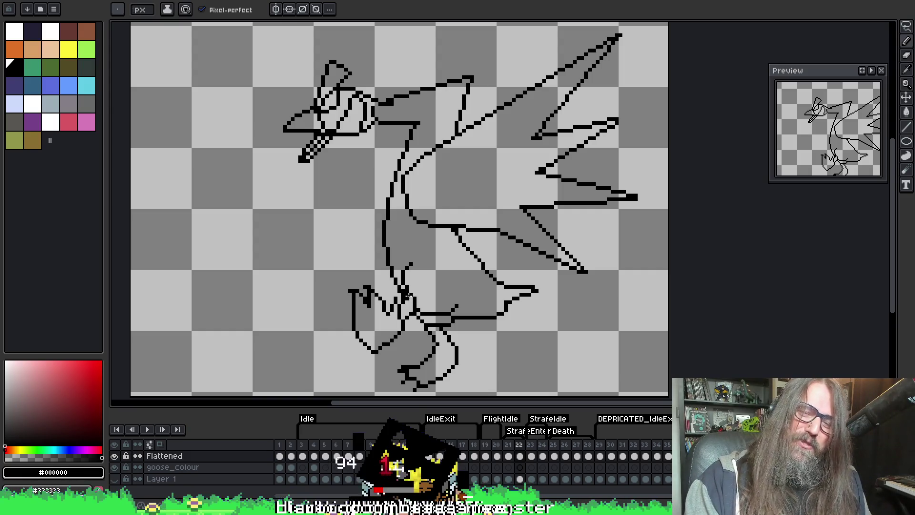
key(e)
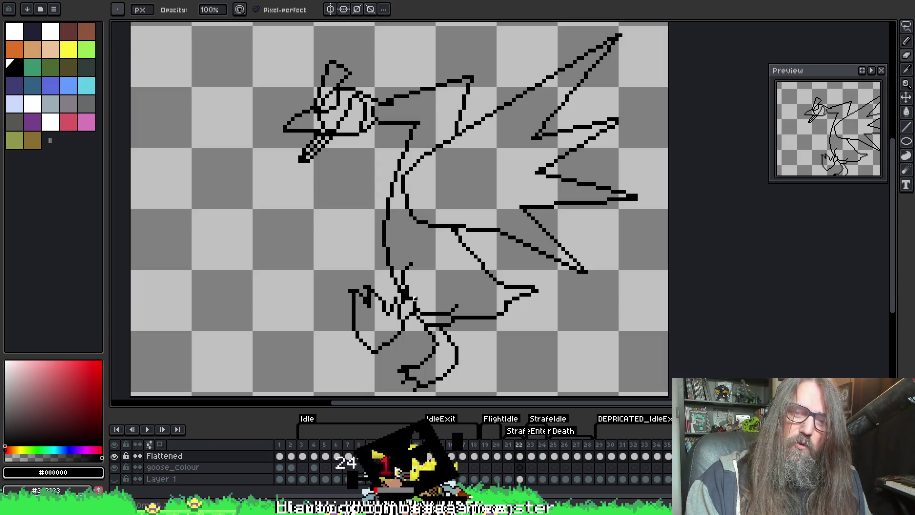
key(i)
key(b)
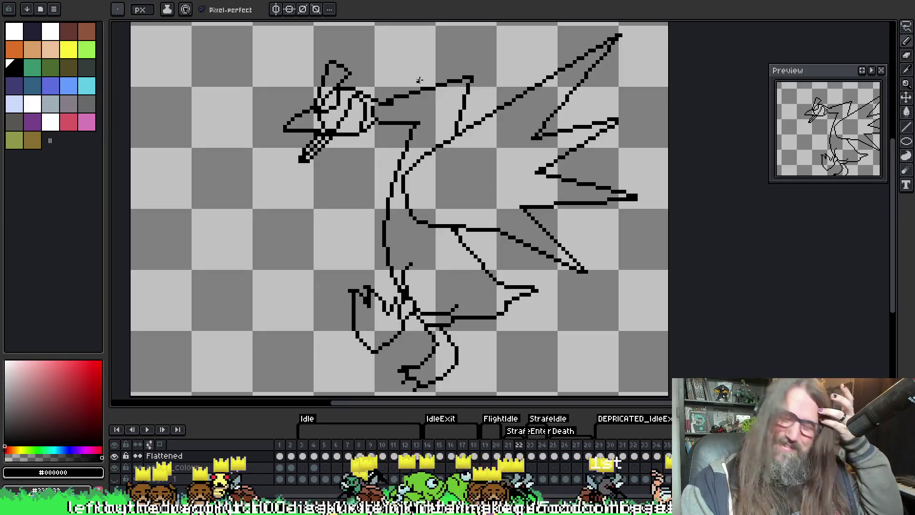
drag(377, 213, 344, 194)
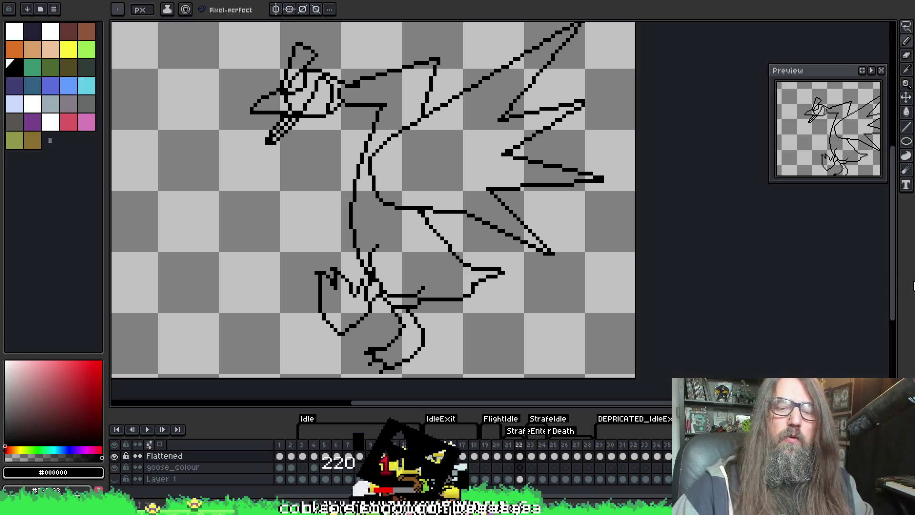
Step back to frame 20's ragged, lowered-wing goose and centre it in view
key(Left)
key(Right)
key(Left)
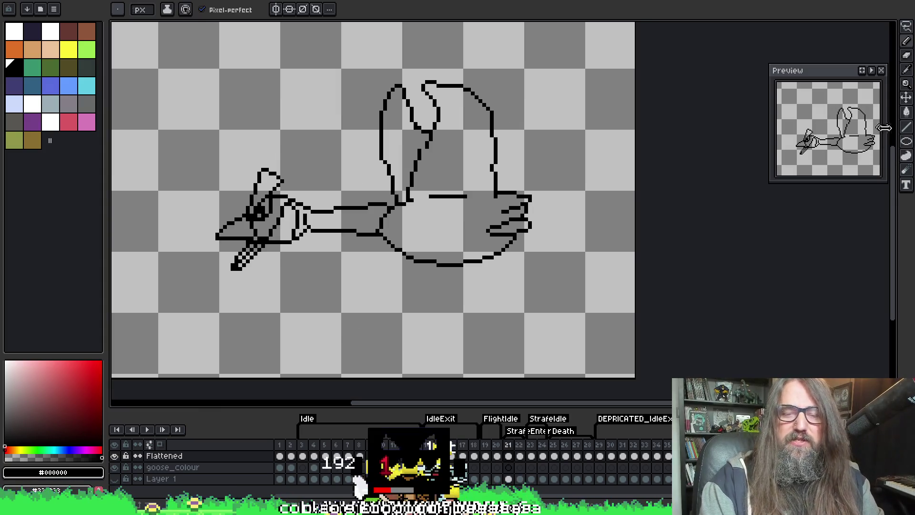
mouse_move(537, 205)
mouse_down()
mouse_move(572, 196)
mouse_move(584, 204)
mouse_move(562, 216)
mouse_move(578, 213)
mouse_up()
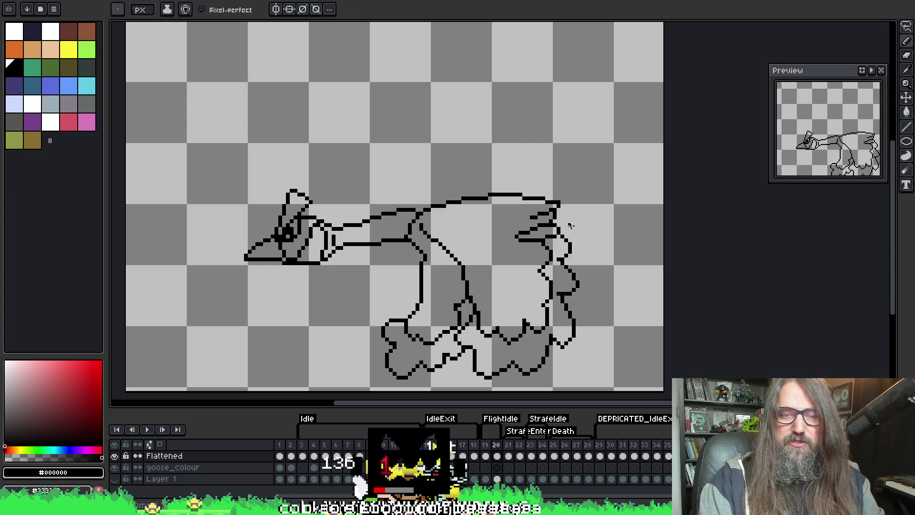
scroll(448, 282, up, 3)
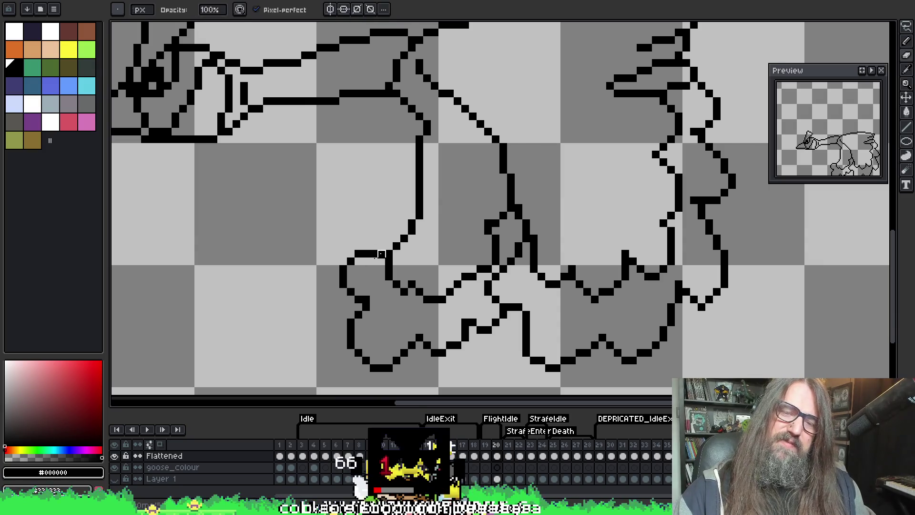
Erase and redraw black pixels at the lower feather outline's corner to close the gap
key(e)
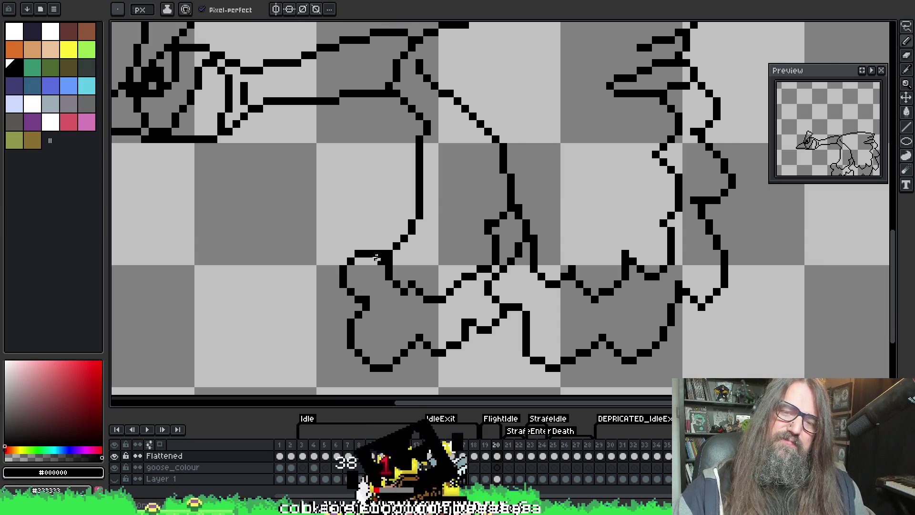
click(358, 245)
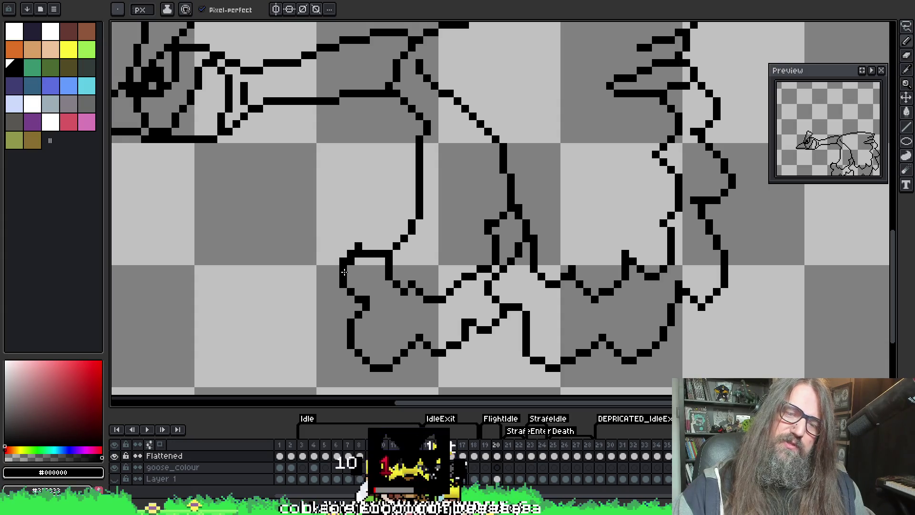
key(b)
click(348, 257)
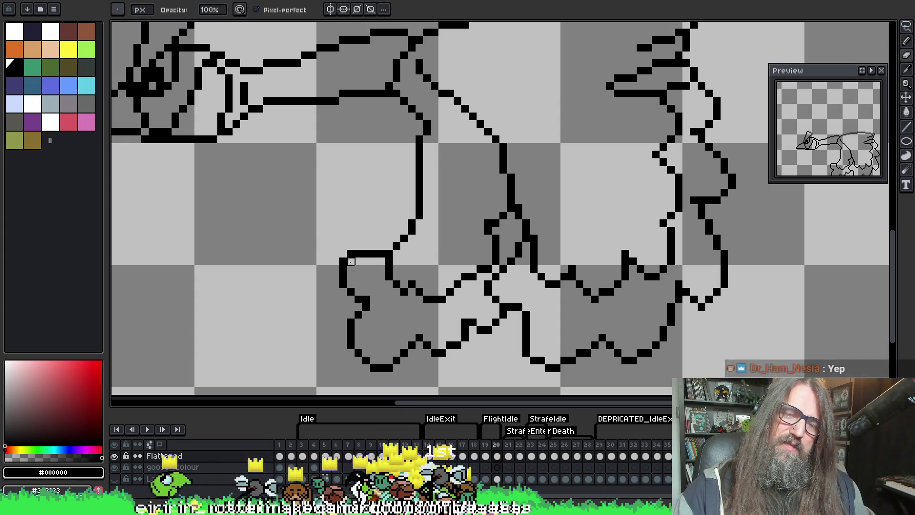
key(e)
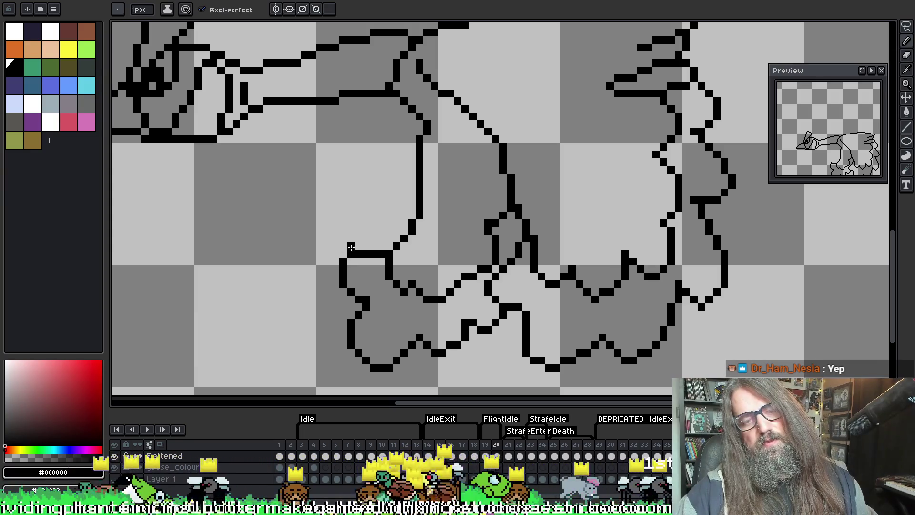
mouse_move(358, 253)
mouse_down()
mouse_move(344, 256)
mouse_move(362, 249)
mouse_up()
drag(400, 313, 396, 270)
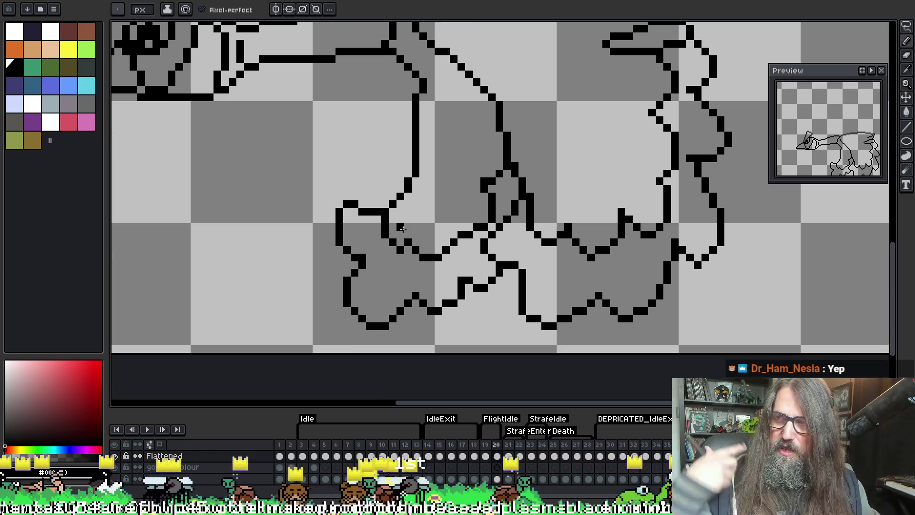
Extend the left feather tuft's outline and sample the black outline colour
drag(500, 237, 481, 215)
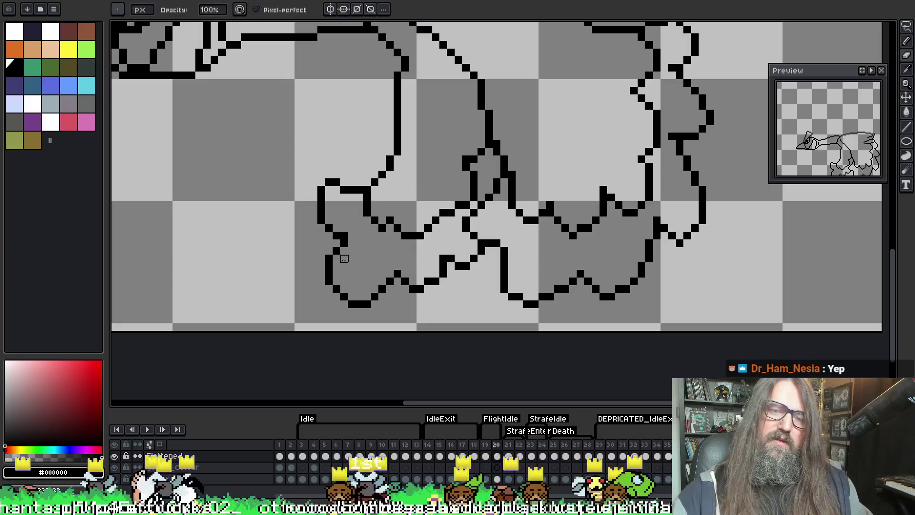
drag(330, 251, 322, 261)
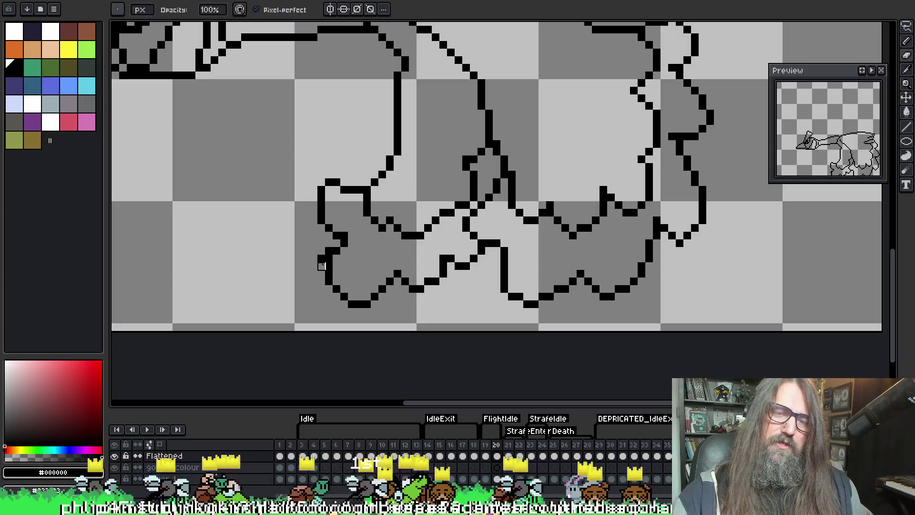
key(i)
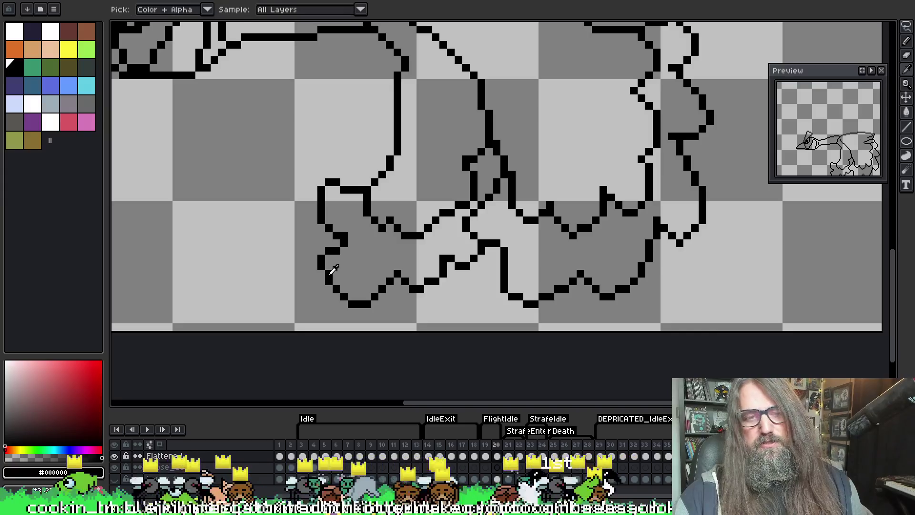
alt+click(339, 269)
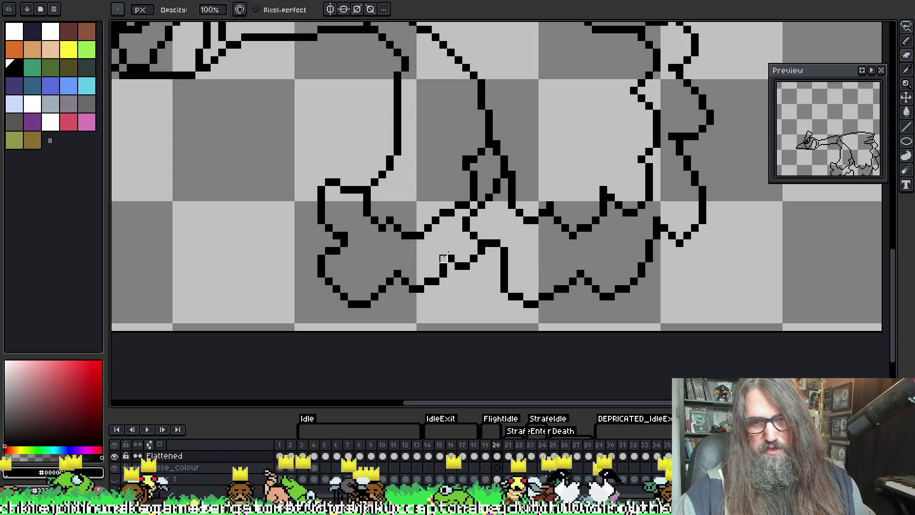
mouse_move(535, 166)
mouse_down()
mouse_move(493, 193)
mouse_move(388, 190)
mouse_move(393, 145)
mouse_up()
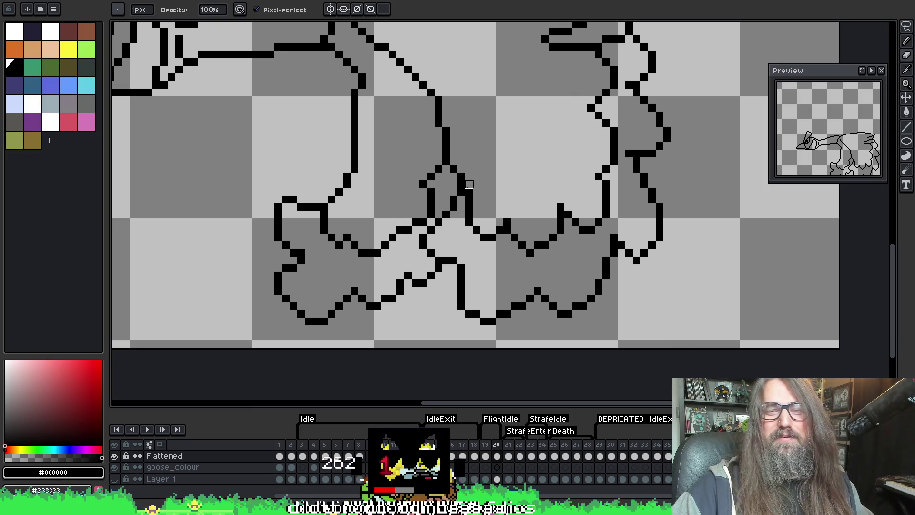
Work along the lowered wing's ragged lower edge with the pencil, then view the head and body
key(i)
key(b)
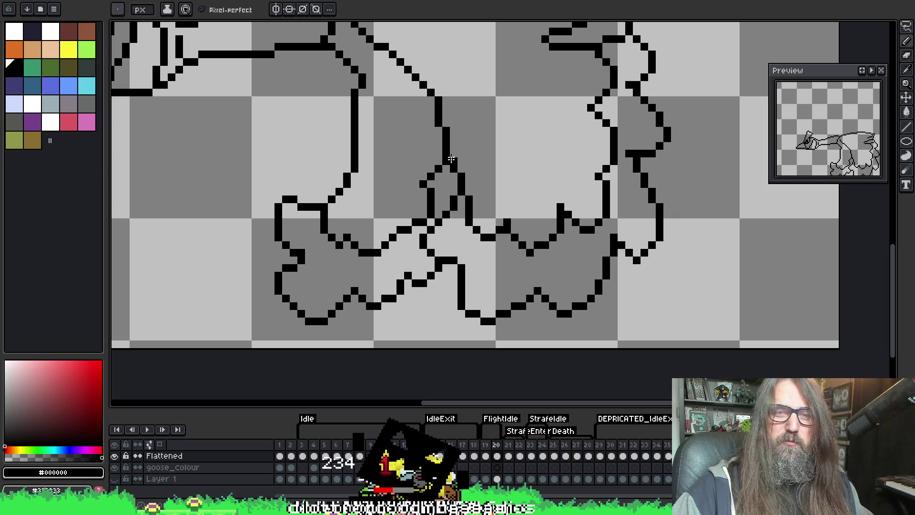
drag(449, 118, 452, 132)
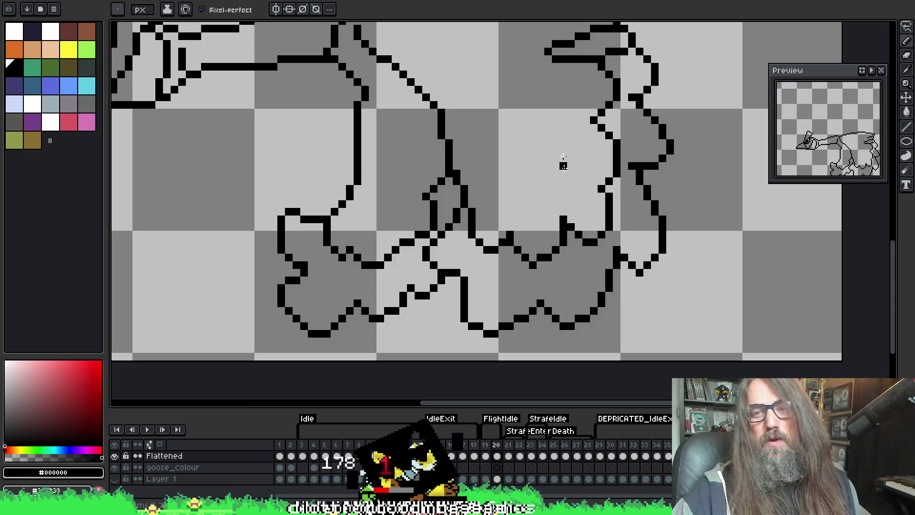
key(alt)
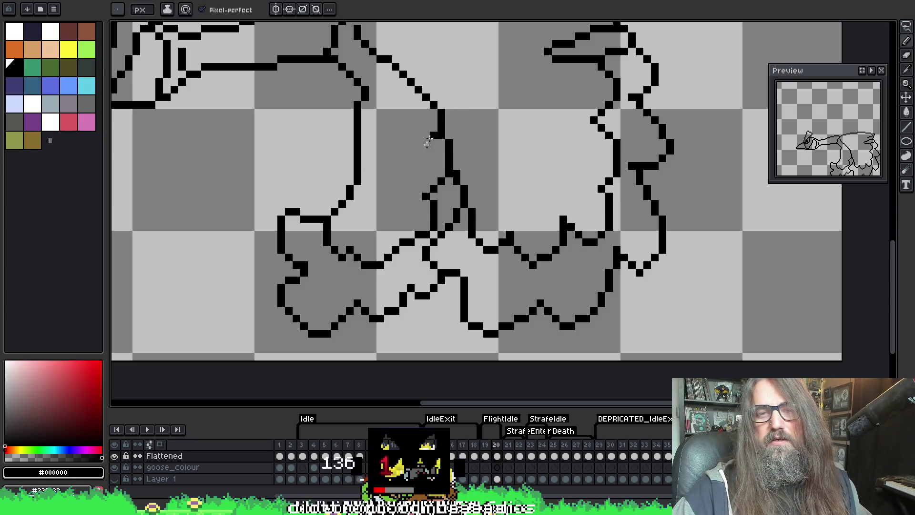
drag(428, 142, 353, 214)
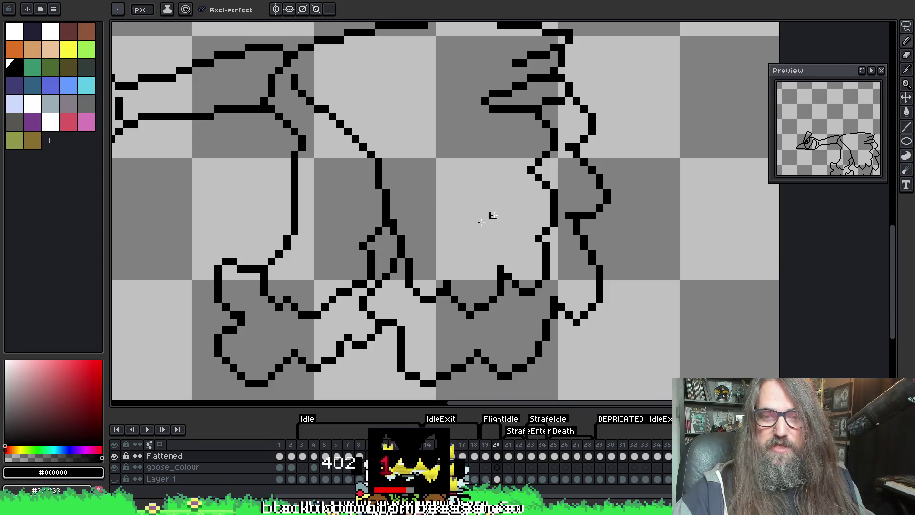
mouse_move(459, 139)
mouse_down()
mouse_move(633, 204)
mouse_move(666, 194)
mouse_up()
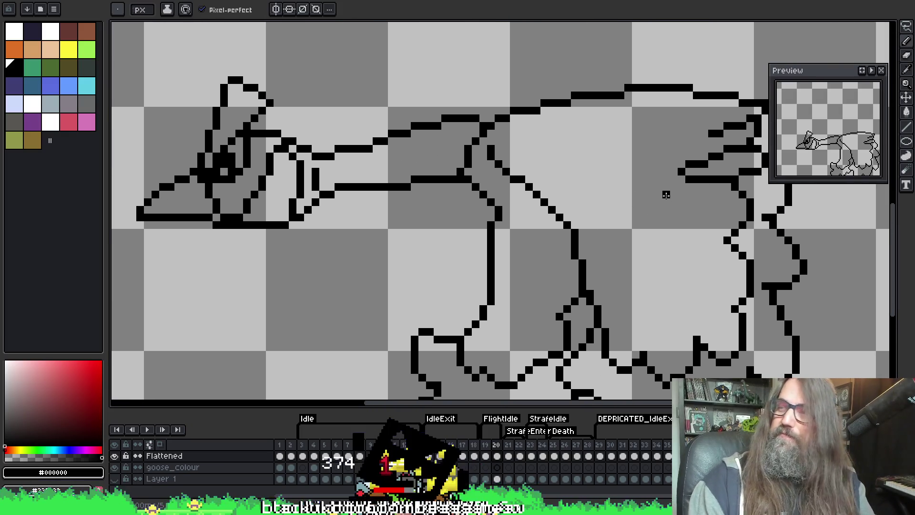
scroll(666, 194, down, 3)
key(Return)
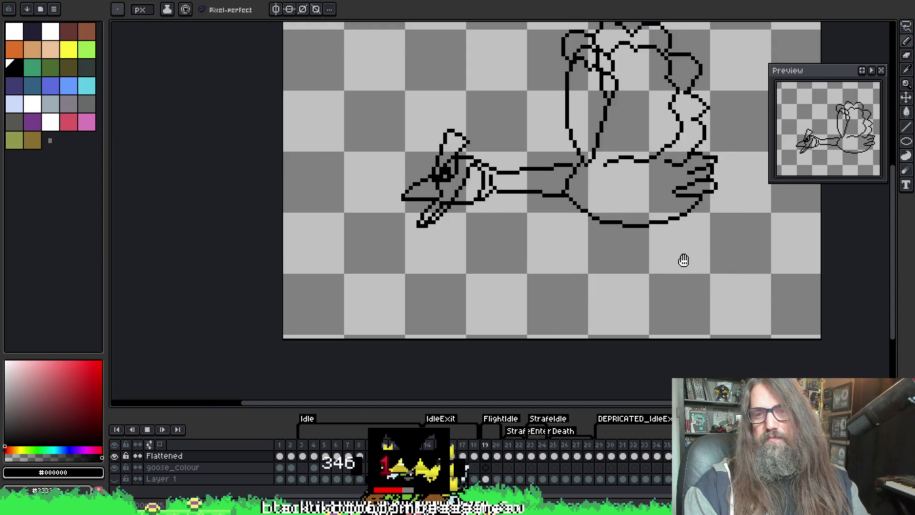
drag(713, 224, 615, 246)
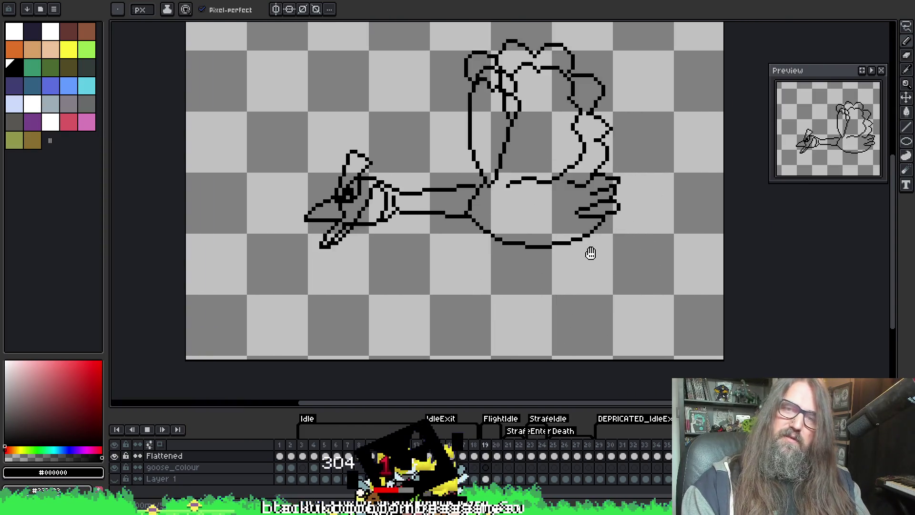
scroll(601, 241, down, 1)
drag(582, 228, 572, 204)
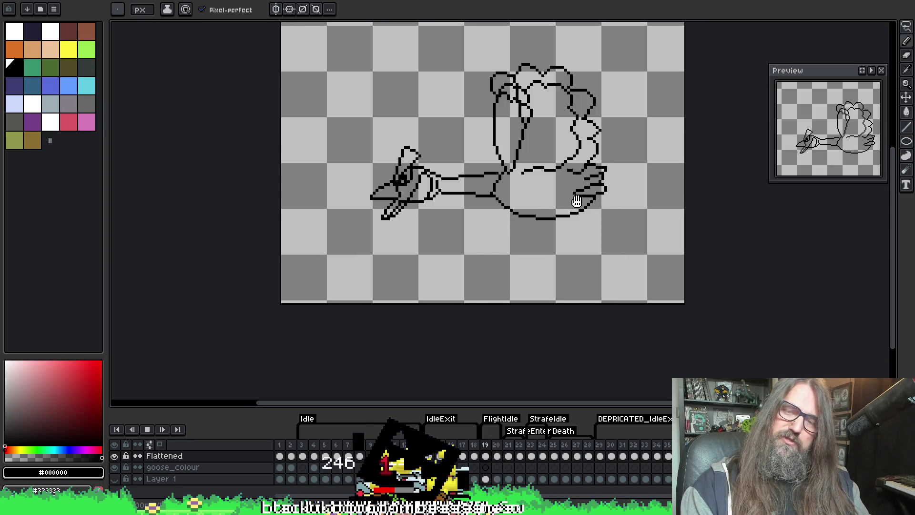
drag(537, 235, 515, 228)
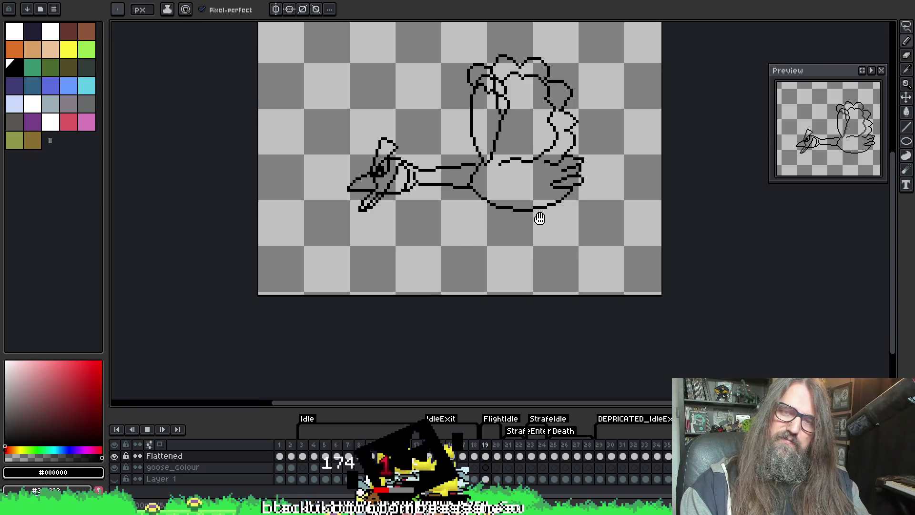
key(Return)
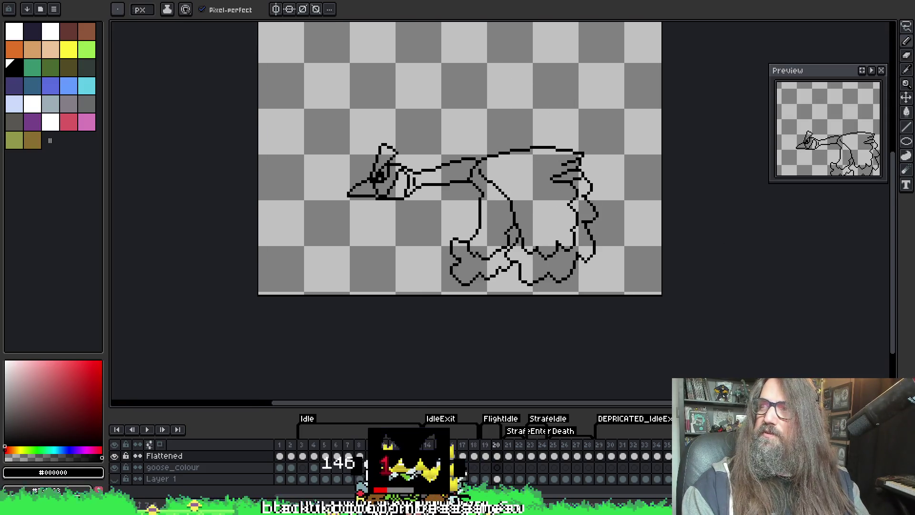
mouse_move(612, 202)
mouse_down()
mouse_move(582, 214)
mouse_move(628, 229)
mouse_up()
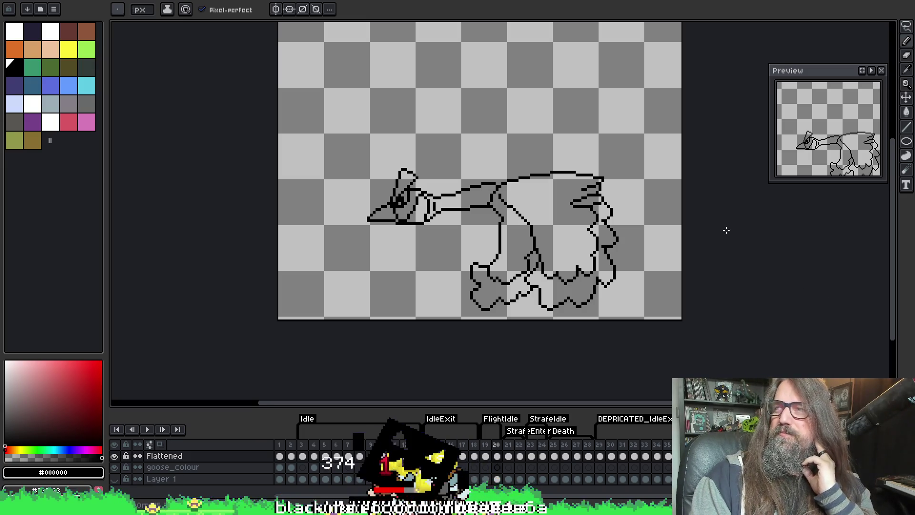
drag(723, 224, 655, 269)
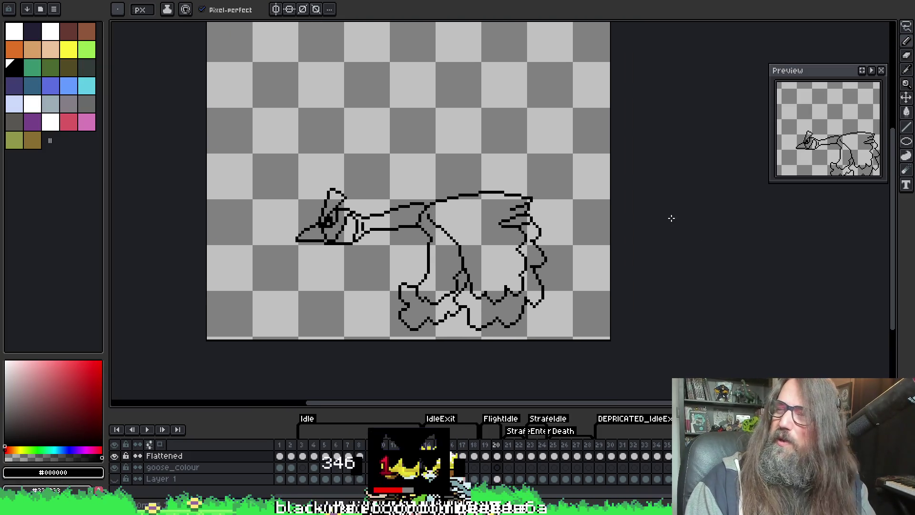
Start and stop the goose animation a few times while adjusting the view over the goose
key(Return)
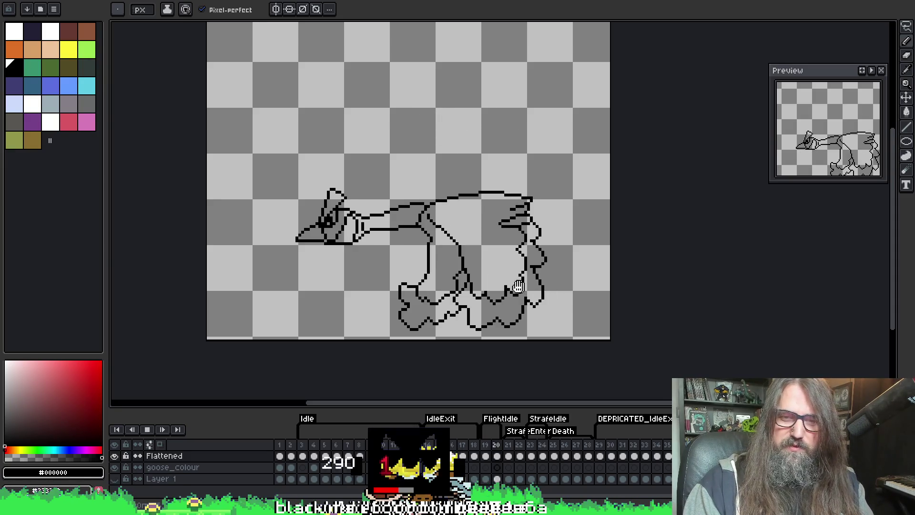
key(Return)
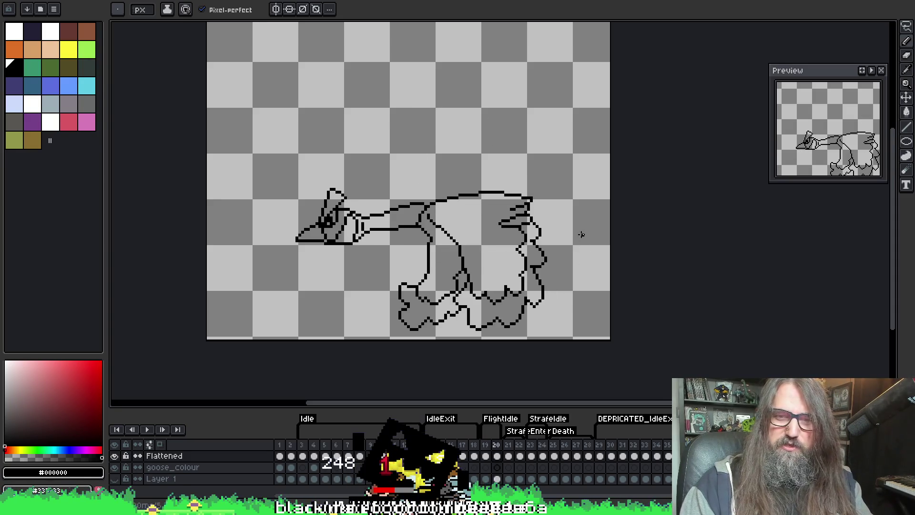
scroll(411, 296, up, 1)
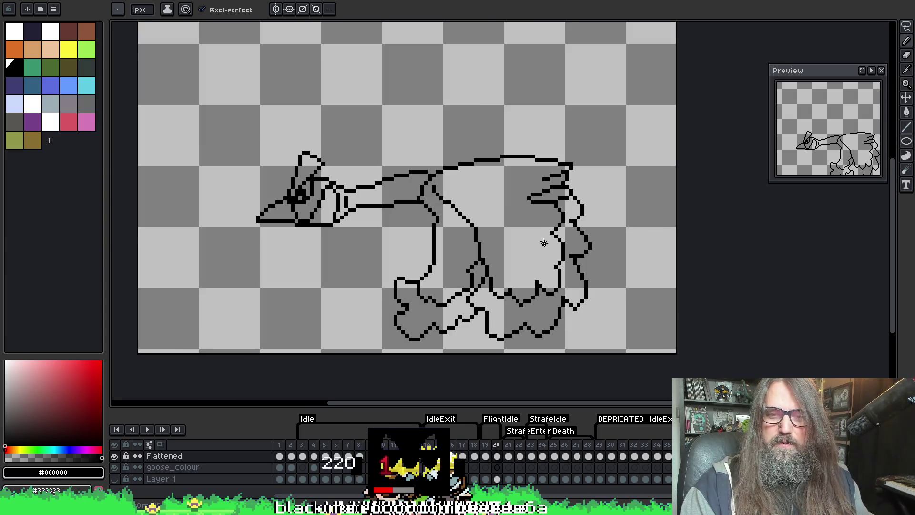
key(Return)
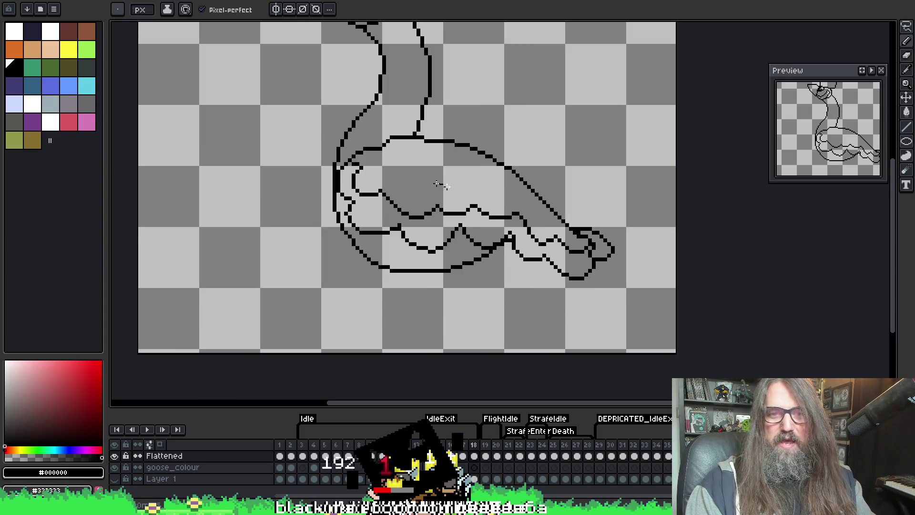
drag(376, 159, 354, 219)
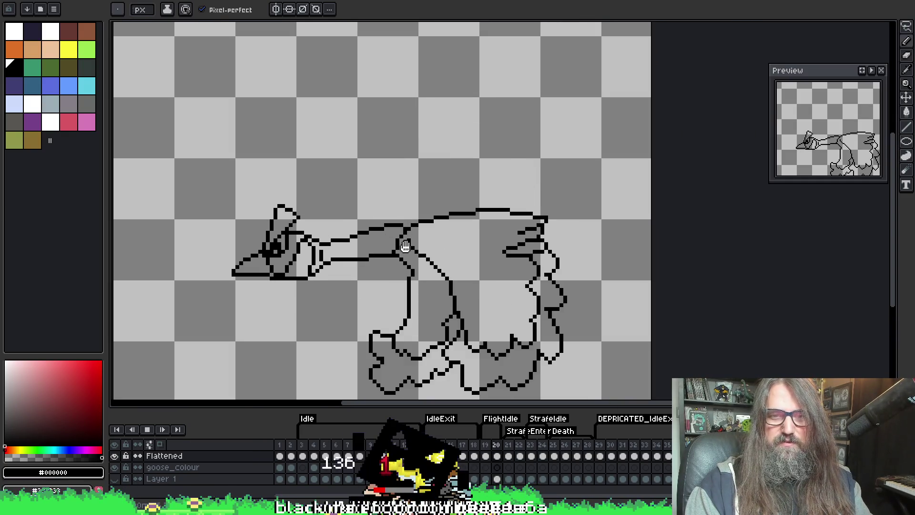
scroll(412, 255, down, 1)
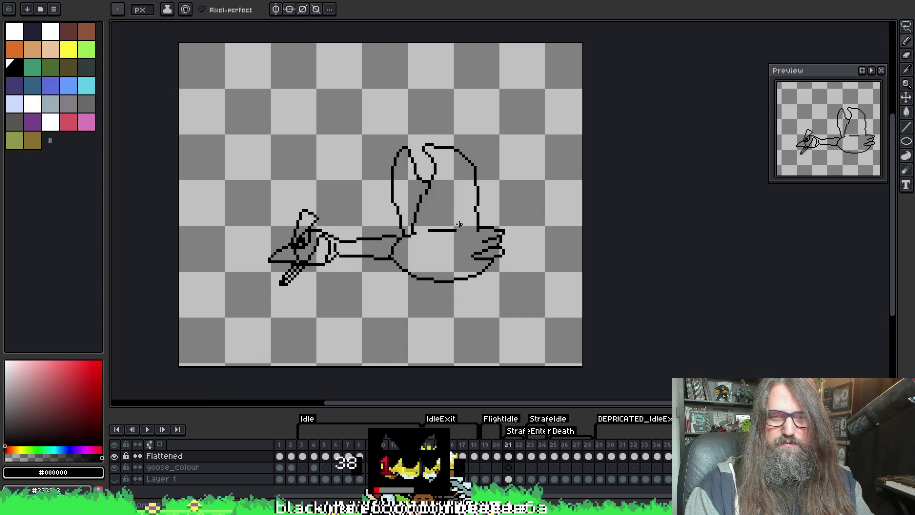
Stop on frame 20 to compare its neighbours, then replay and stop on frame 22
key(Return)
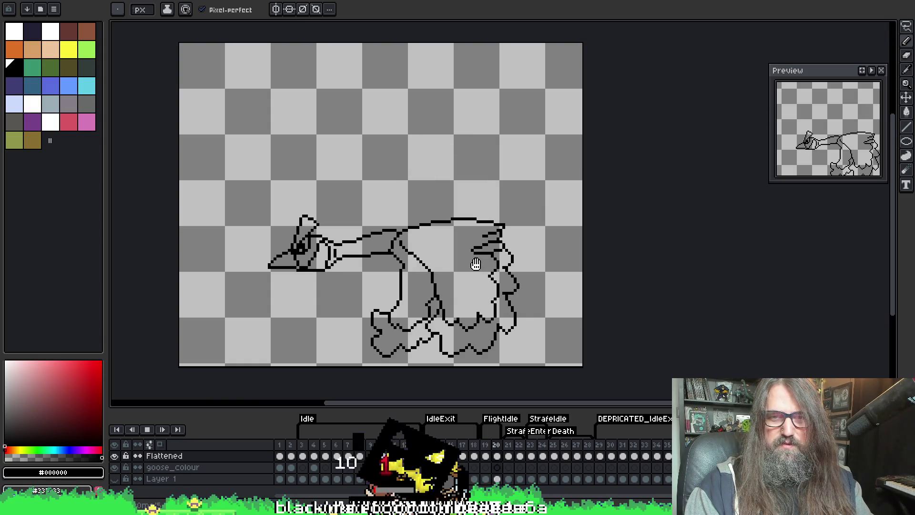
key(Return)
key(Right)
key(Left)
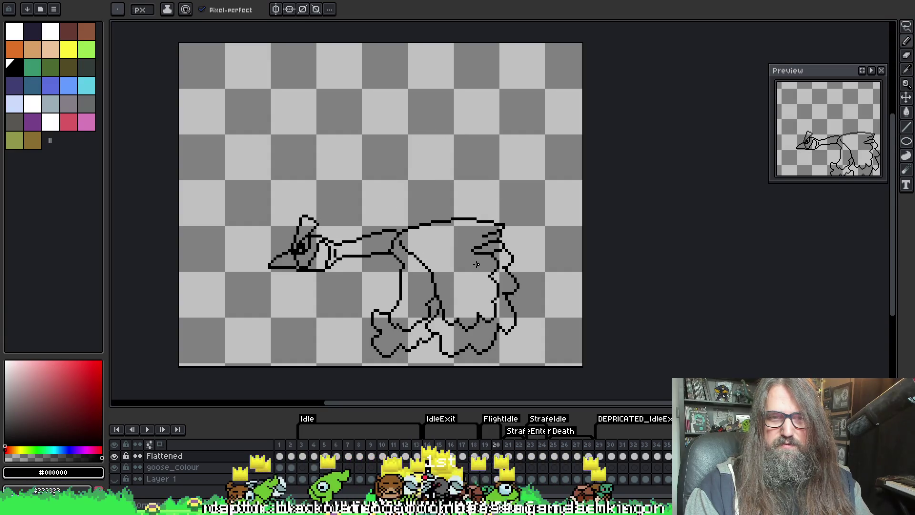
key(Right)
key(Left)
key(Return)
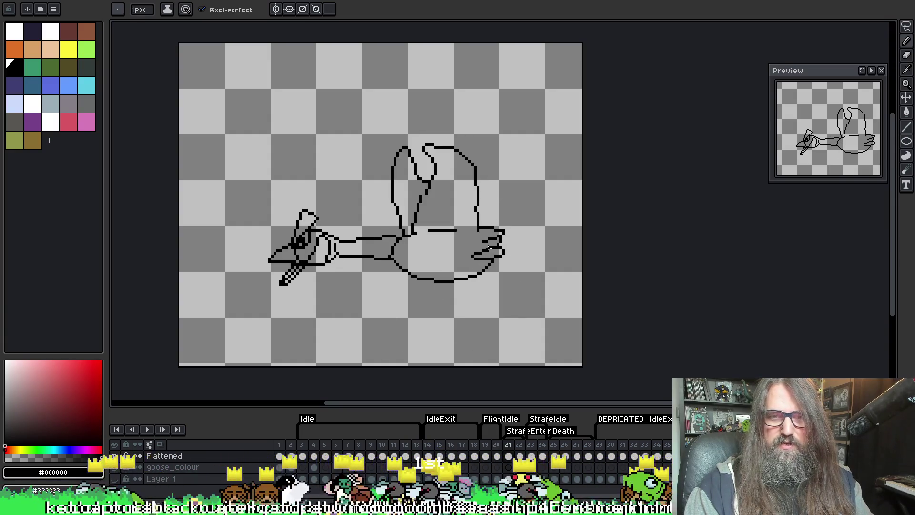
key(Return)
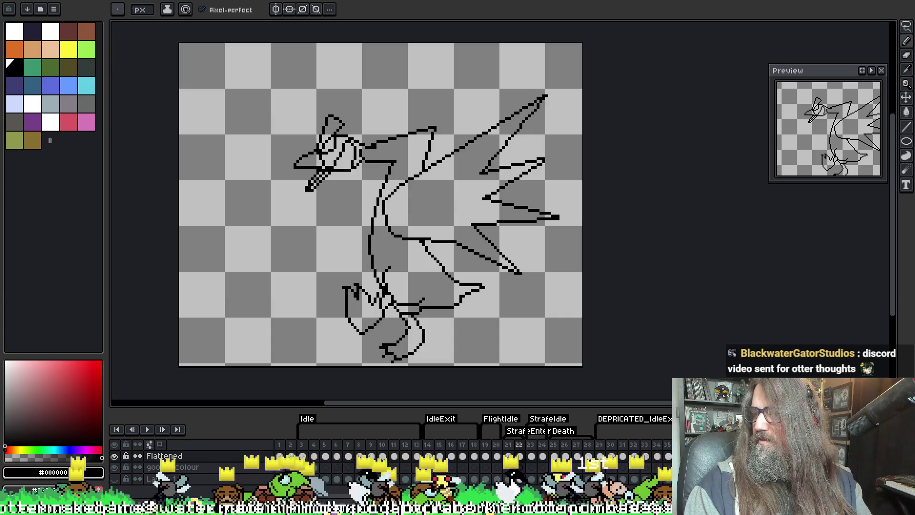
Hide Aseprite with Win+D so the Windows desktop shows
key(super+d)
key(super+d)
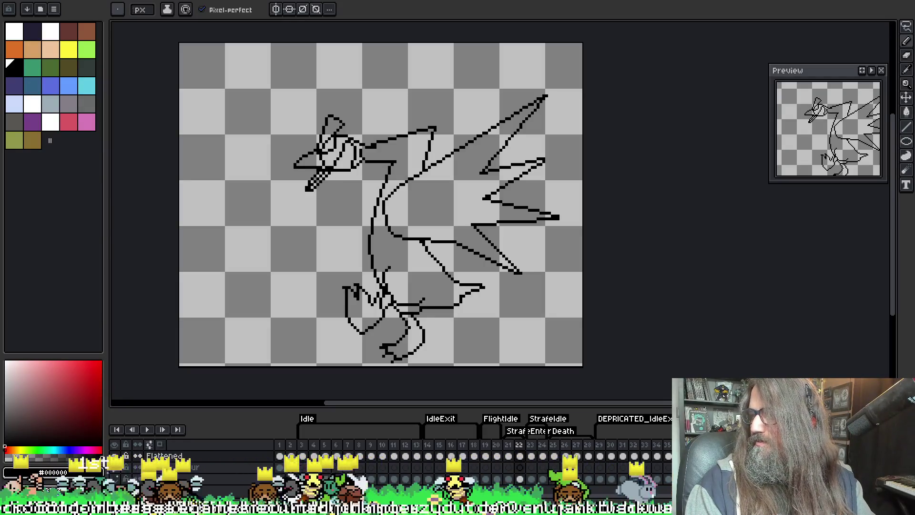
key(super+d)
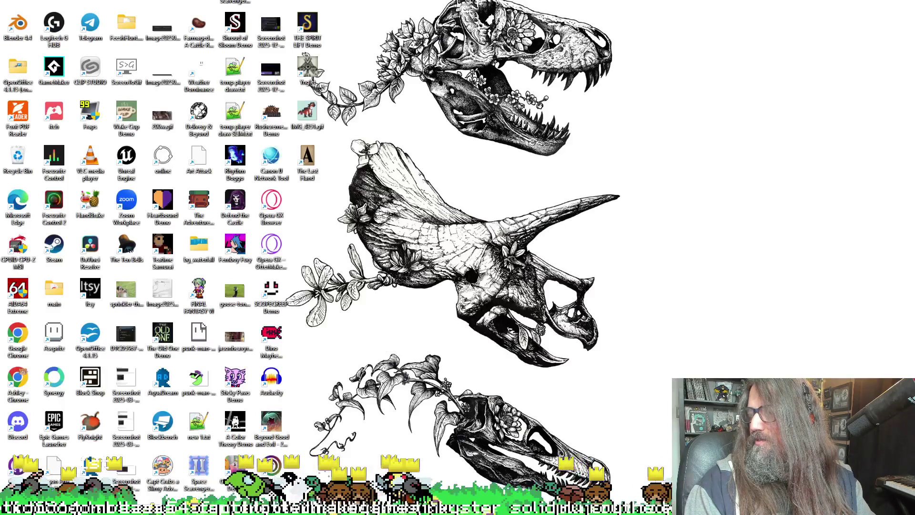
Restore the hidden windows from the desktop with Win+D
key(super+d)
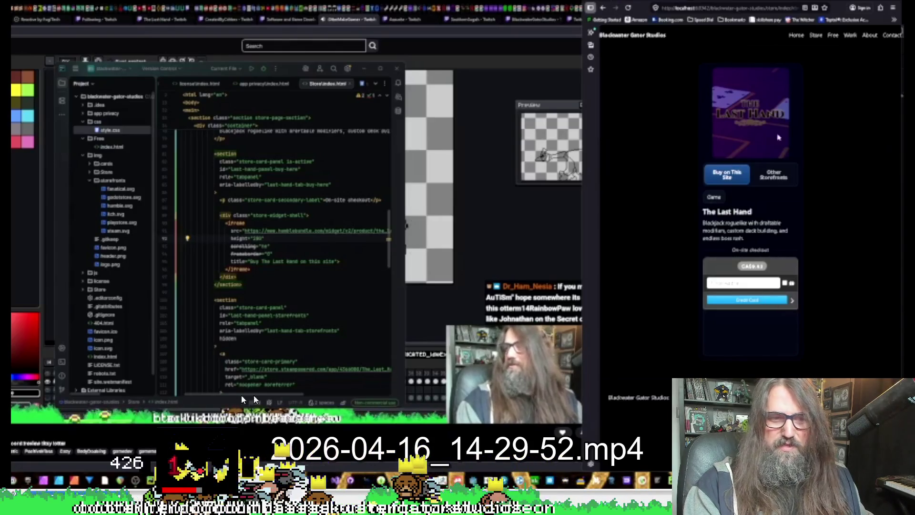
Open the Other Storefronts tab on The Last Hand store card
click(777, 184)
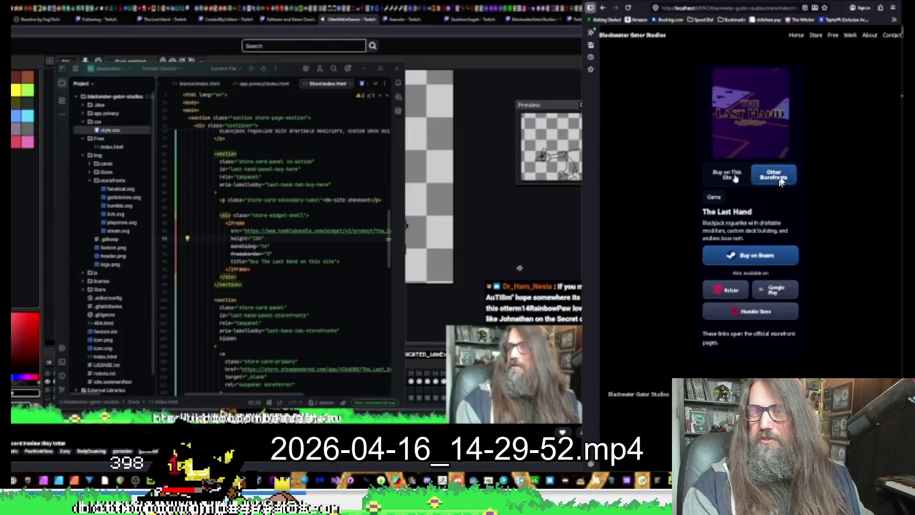
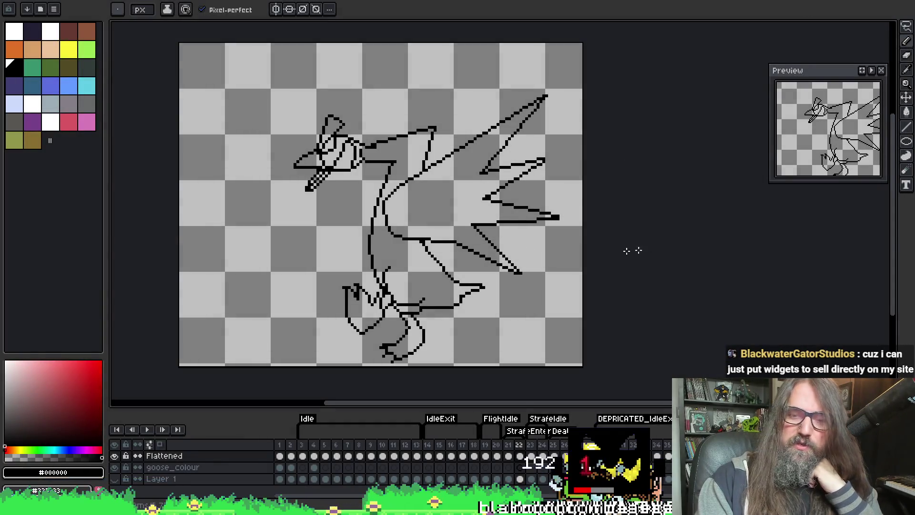
Compare frames 23, 22 and 21, settling on frame 21's diving goose with its raised wing
click(534, 448)
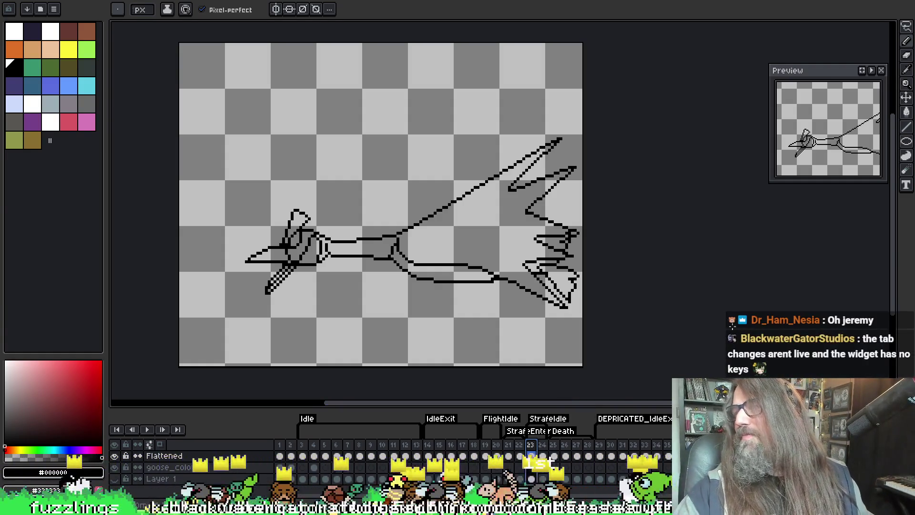
drag(497, 220, 485, 206)
key(Left)
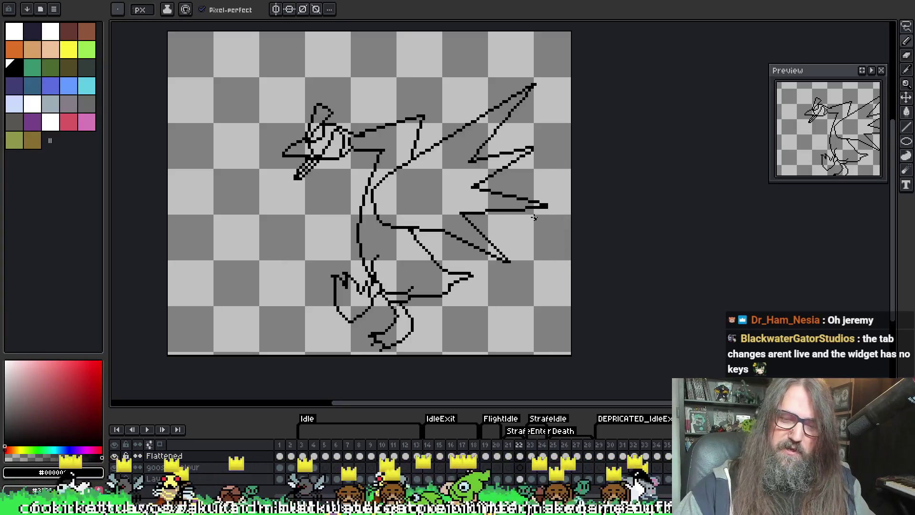
key(Left)
key(Right)
key(Left)
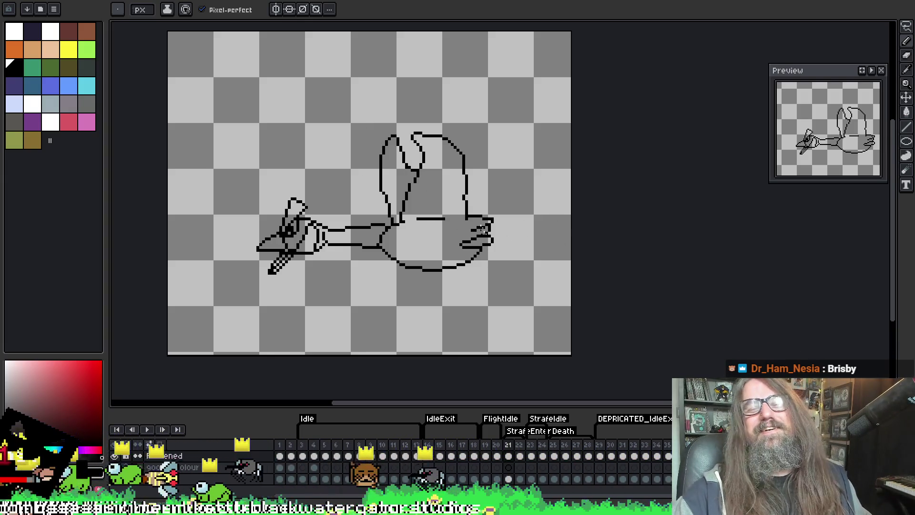
drag(483, 208, 514, 203)
Zoom in on the goose and get the Pencil ready for black line work
scroll(514, 204, up, 1)
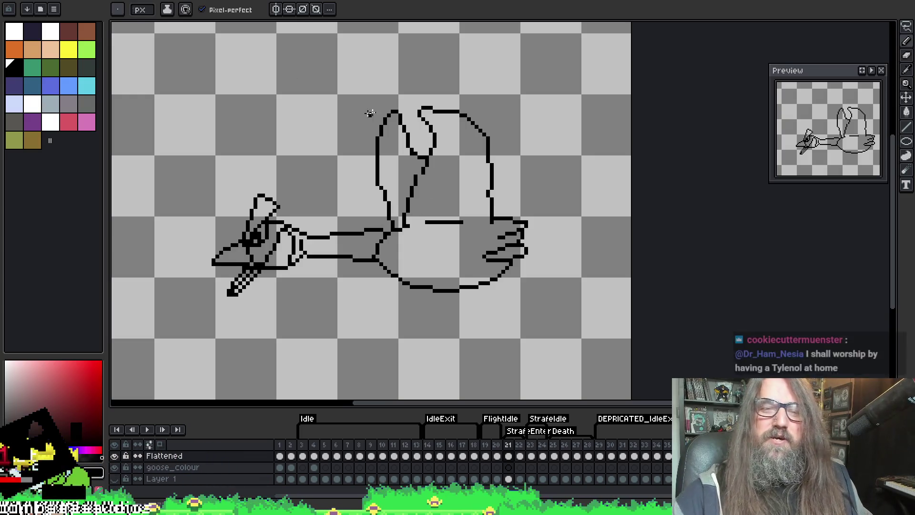
key(e)
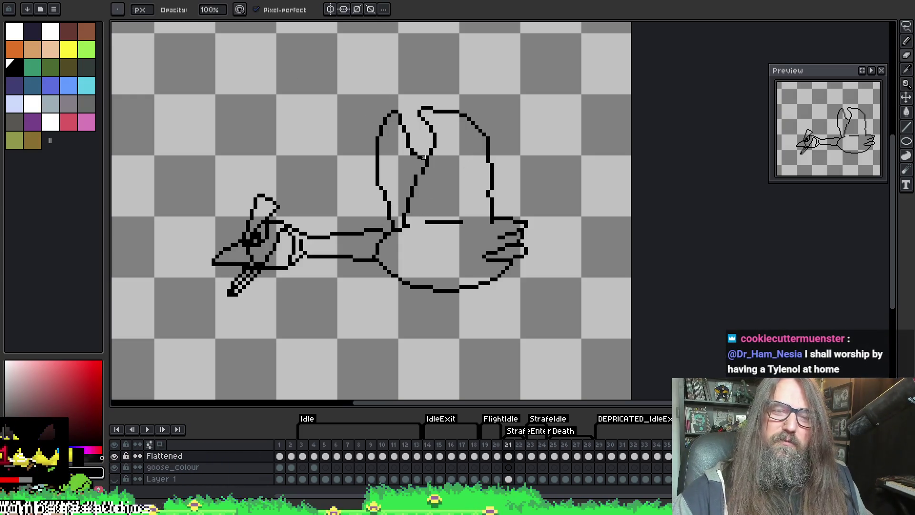
key(i)
key(b)
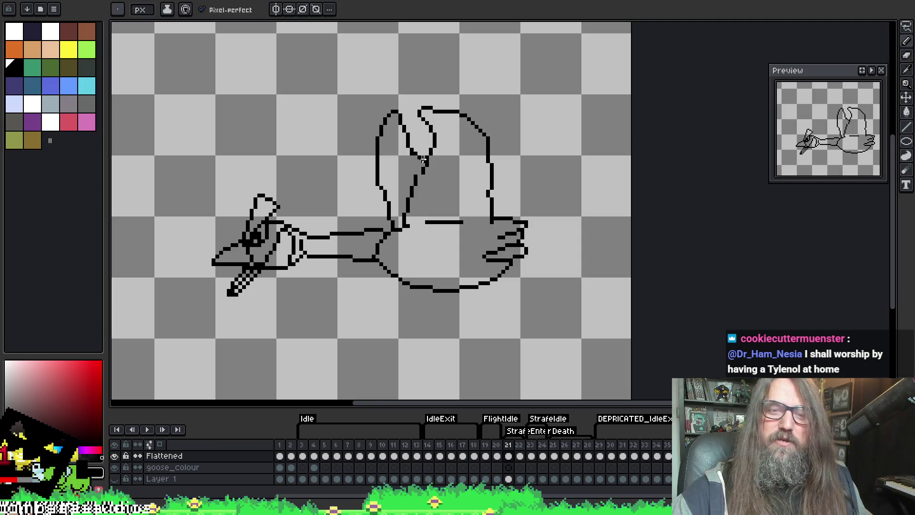
key(i)
key(b)
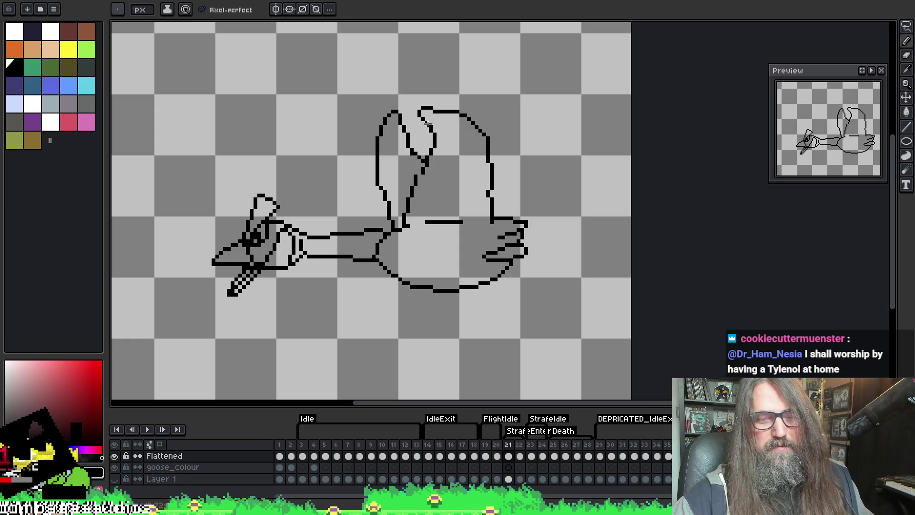
Draw a curve arching over the wing top, redrawing it after three rejected attempts
mouse_move(428, 130)
mouse_down()
mouse_move(407, 93)
mouse_move(422, 88)
mouse_move(436, 101)
mouse_move(471, 81)
mouse_move(483, 97)
mouse_up()
key(ctrl+z)
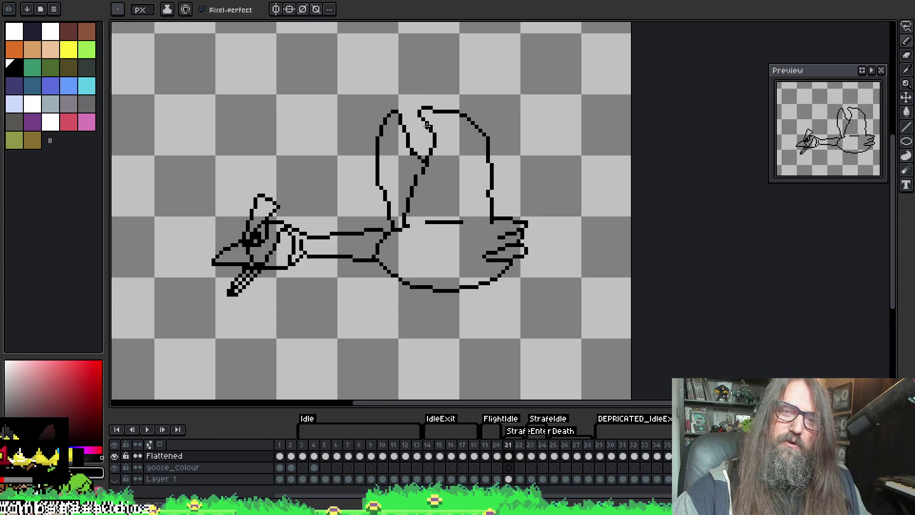
mouse_move(426, 126)
mouse_down()
mouse_move(404, 87)
mouse_move(430, 92)
mouse_up()
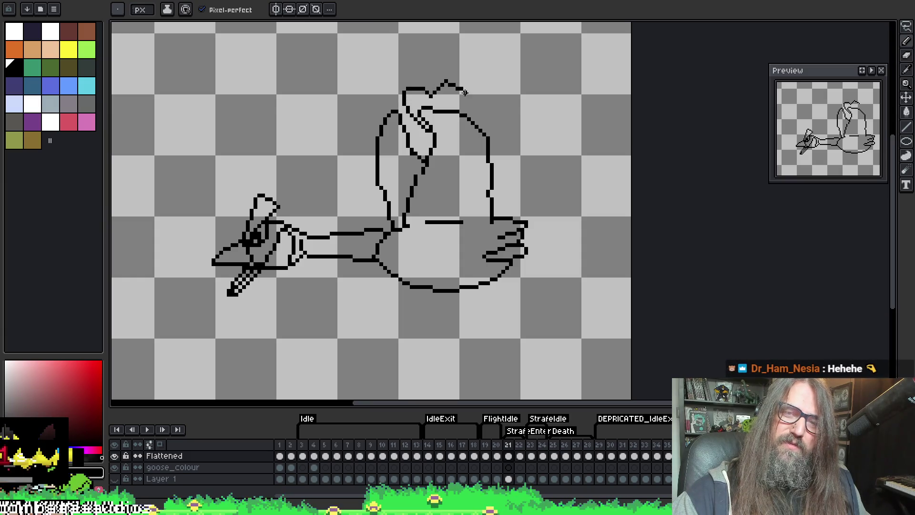
key(ctrl+z)
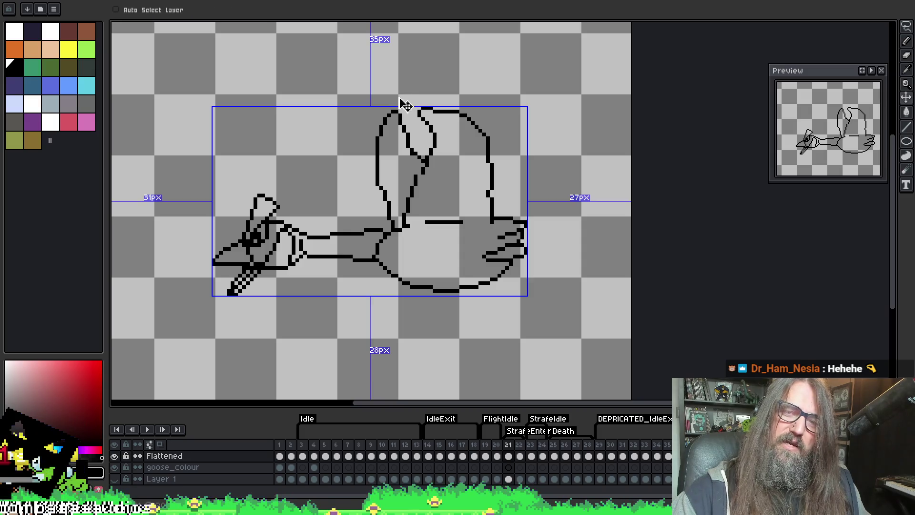
drag(423, 125, 390, 98)
key(ctrl+z)
mouse_move(422, 126)
mouse_down()
mouse_move(393, 101)
mouse_move(397, 91)
mouse_move(432, 94)
mouse_up()
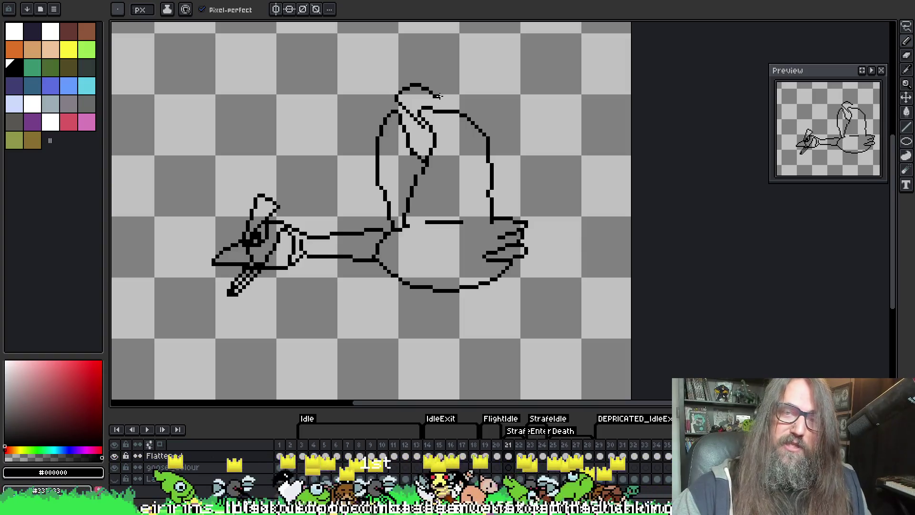
Draw a ragged right edge down the wing and trim the left part of the inner wing line
mouse_move(437, 95)
mouse_down()
mouse_move(452, 79)
mouse_move(466, 99)
mouse_move(478, 89)
mouse_move(490, 102)
mouse_move(484, 113)
mouse_up()
key(ctrl+z)
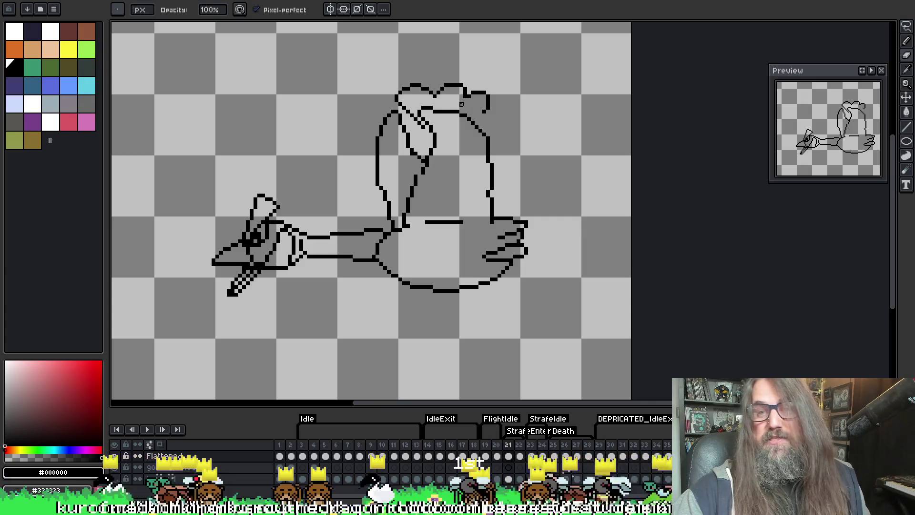
key(e)
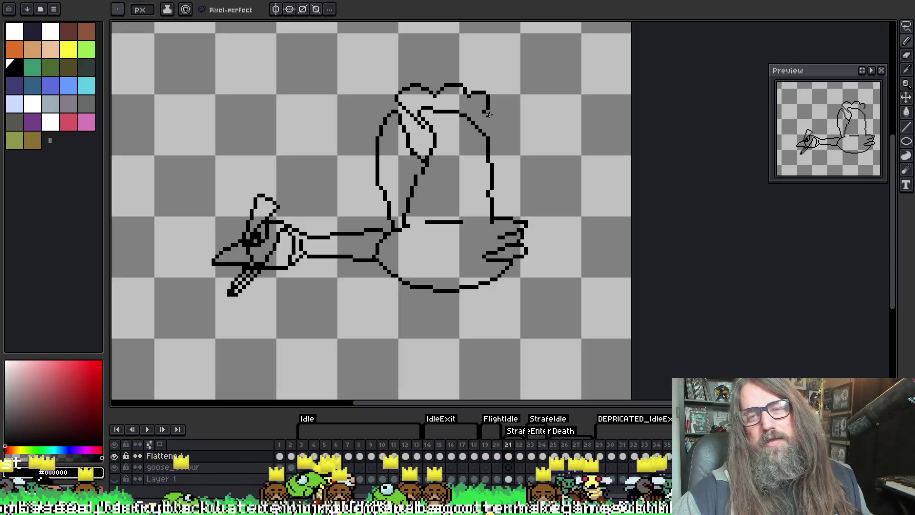
mouse_move(487, 113)
mouse_down()
mouse_move(514, 153)
mouse_move(503, 178)
mouse_move(519, 187)
mouse_move(503, 202)
mouse_move(509, 217)
mouse_up()
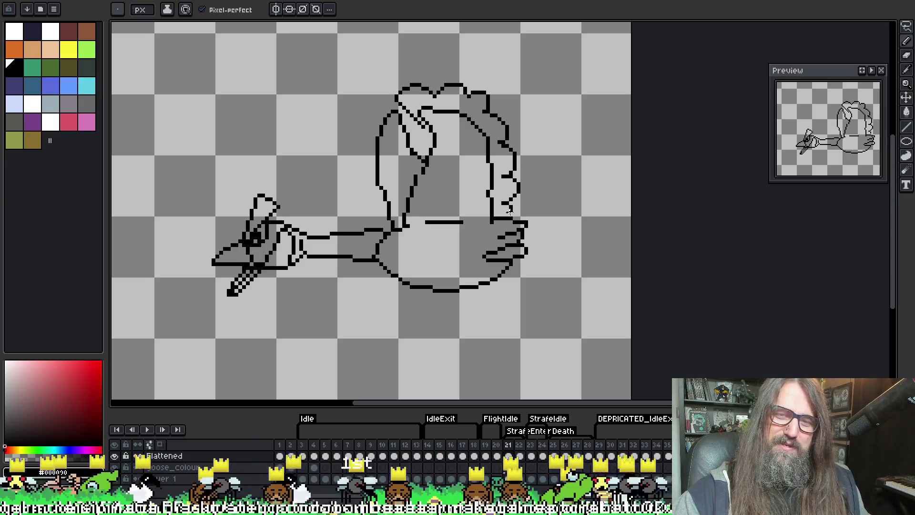
mouse_move(428, 111)
mouse_down()
mouse_move(420, 108)
mouse_move(449, 114)
mouse_up()
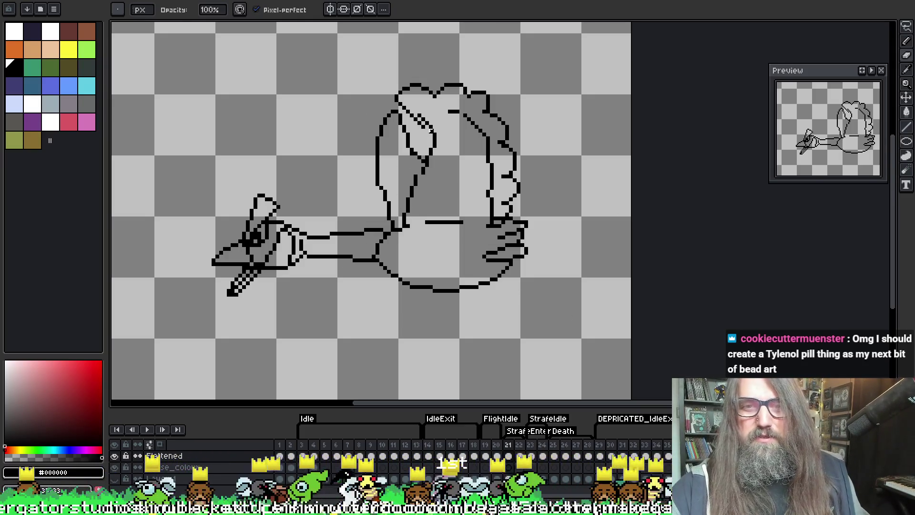
Undo the two short strokes inside the wing and erase the upper part of the old inner line
key(e)
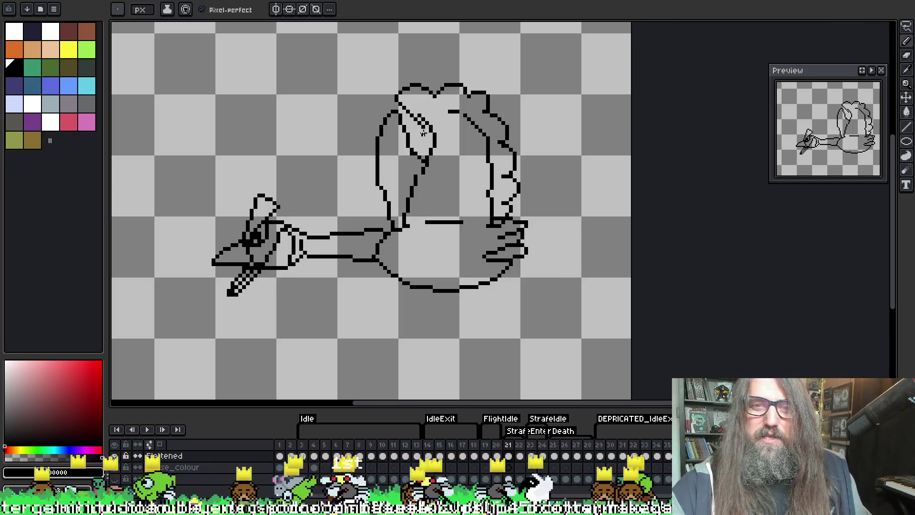
key(b)
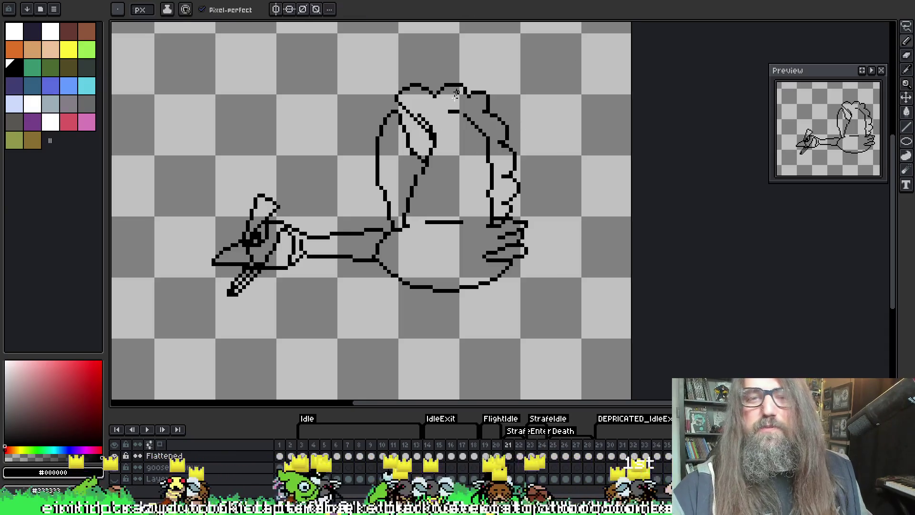
key(ctrl+z)
key(ctrl+z)
key(ctrl+z)
mouse_move(487, 135)
mouse_down()
mouse_move(491, 212)
mouse_move(485, 188)
mouse_up()
key(b)
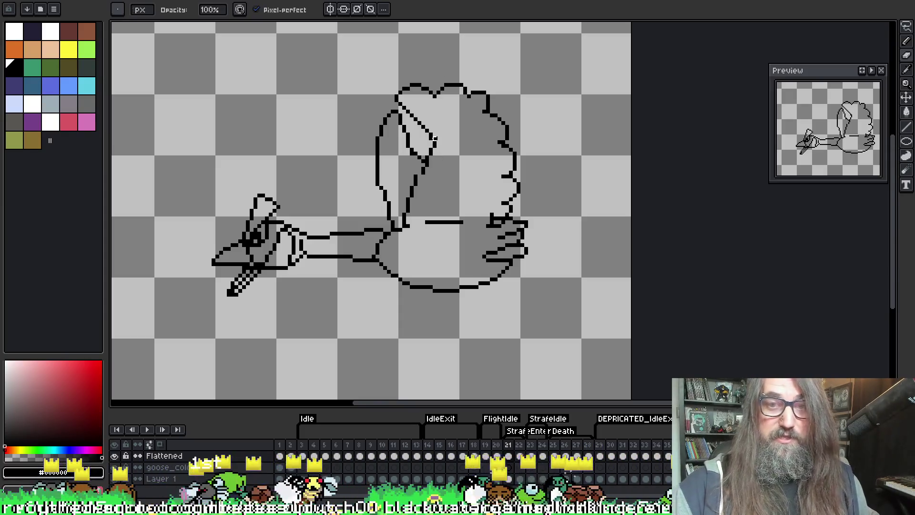
Draw a new feather line running down inside the raised wing
key(i)
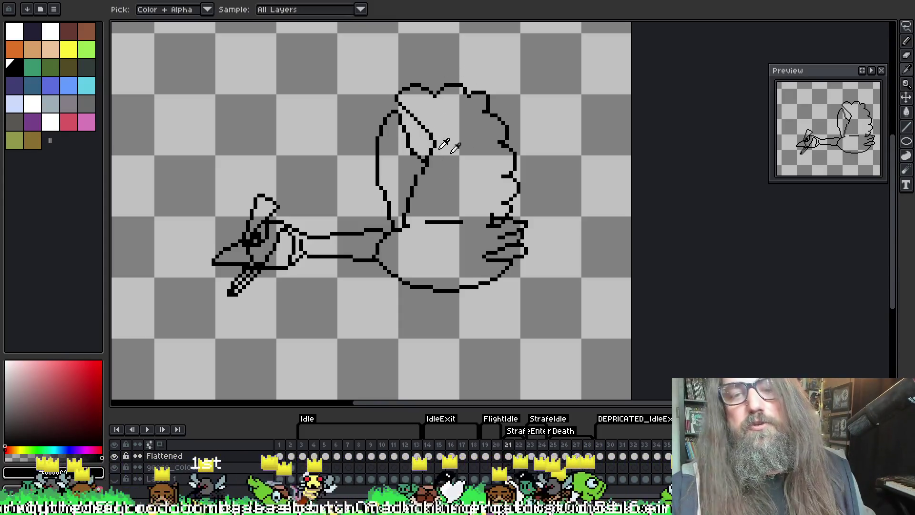
key(b)
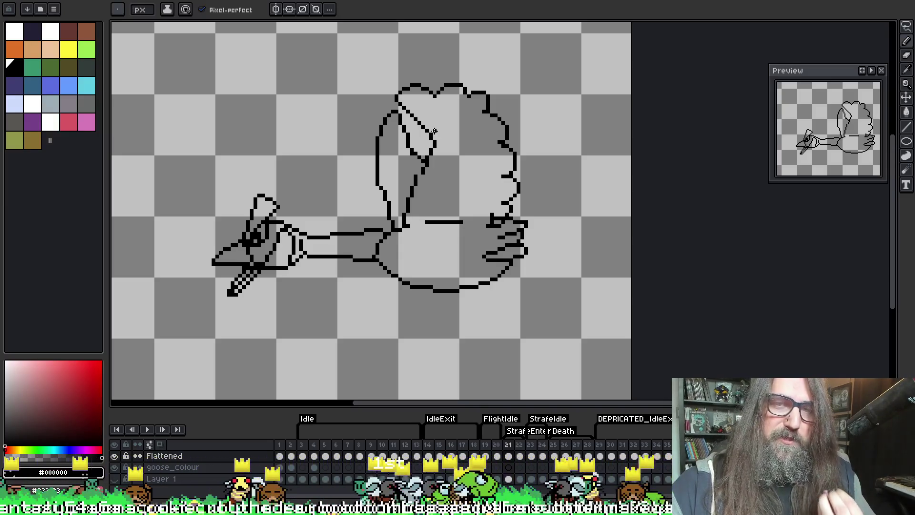
mouse_move(432, 136)
mouse_down()
mouse_move(432, 104)
mouse_move(451, 122)
mouse_move(464, 110)
mouse_move(486, 131)
mouse_move(491, 145)
mouse_move(474, 156)
mouse_move(497, 170)
mouse_move(480, 186)
mouse_move(490, 214)
mouse_move(467, 209)
mouse_up()
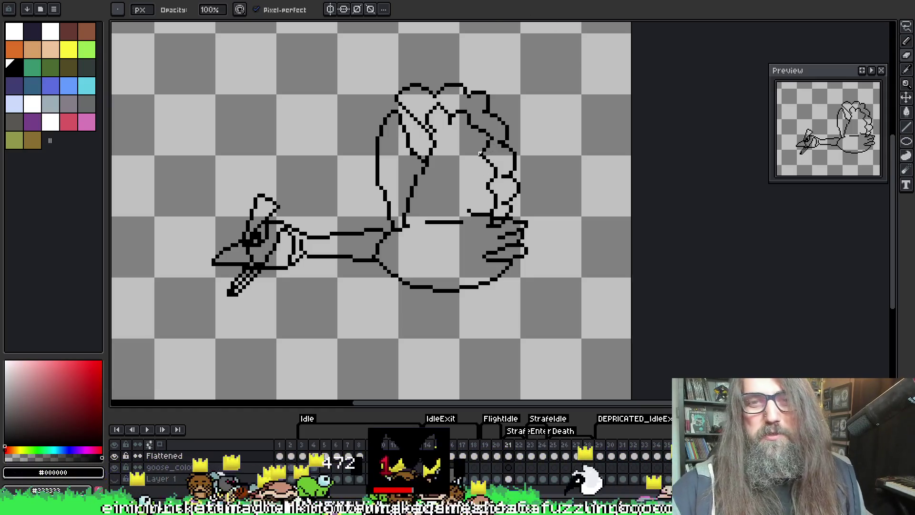
key(b)
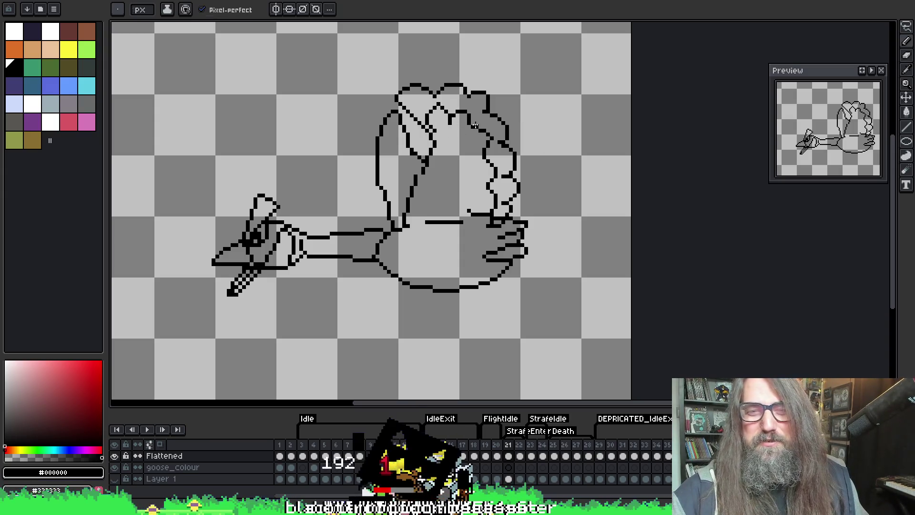
Replace a short diagonal line inside the wing with a redrawn diagonal feather stroke
key(e)
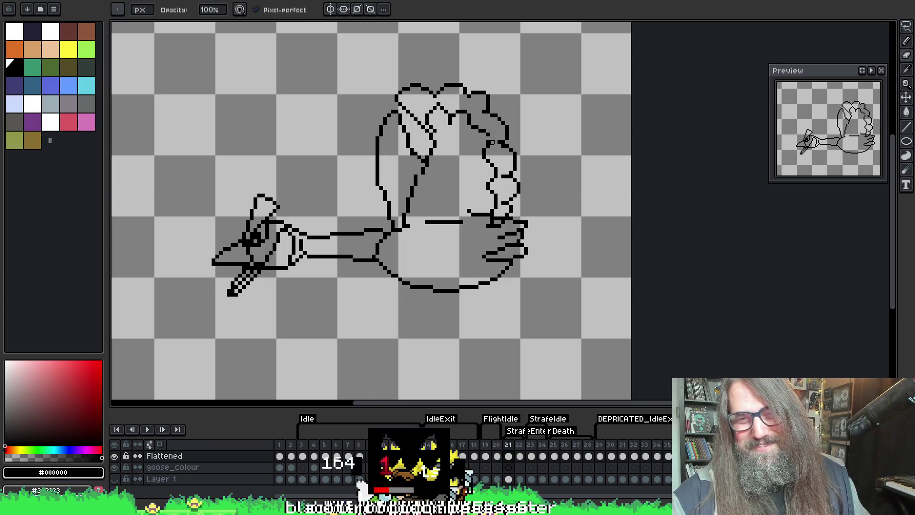
key(b)
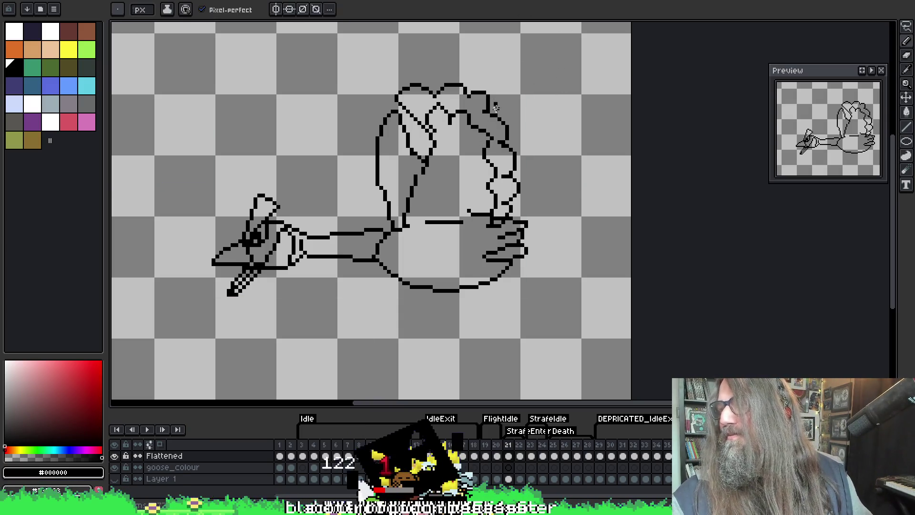
key(i)
key(e)
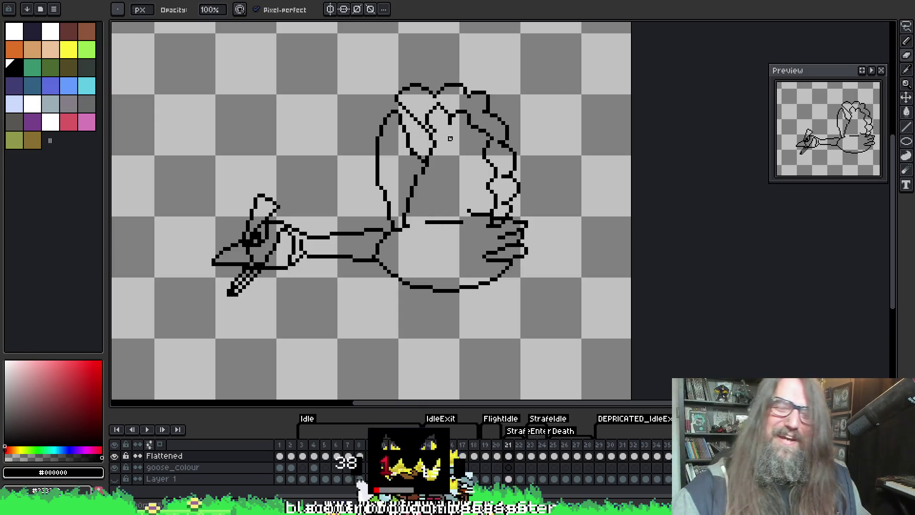
drag(482, 131, 492, 142)
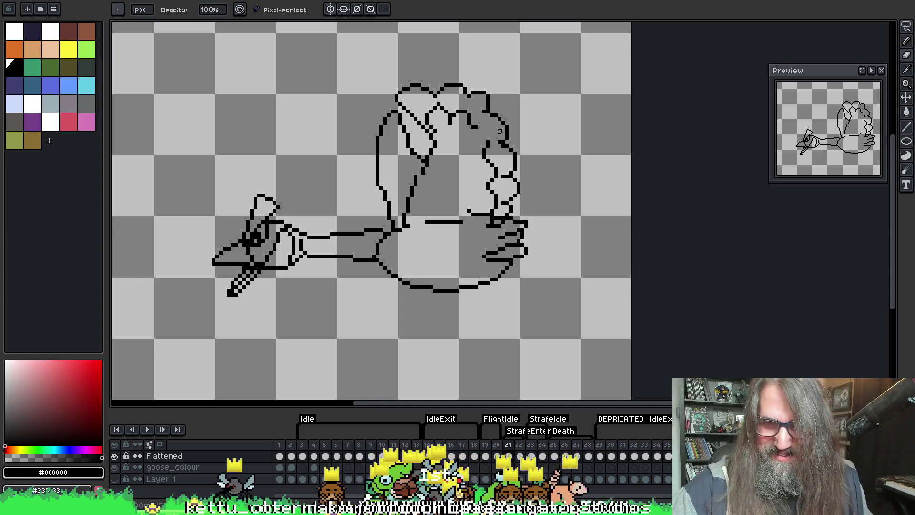
key(b)
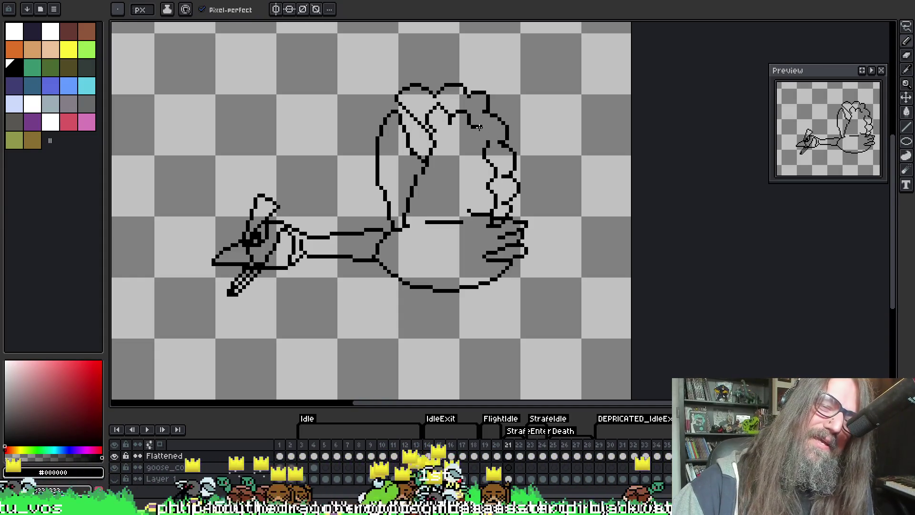
mouse_move(475, 126)
mouse_down()
mouse_move(487, 137)
mouse_move(469, 141)
mouse_up()
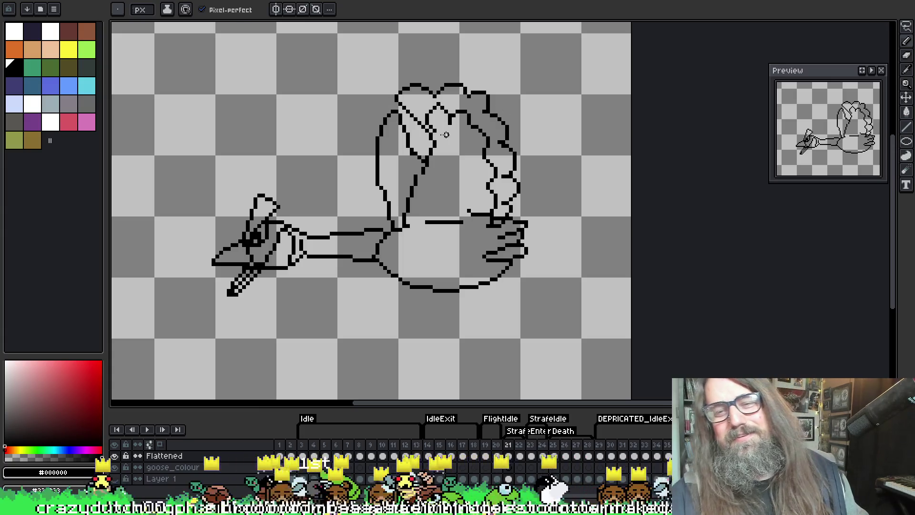
Erase the short line beneath the wing
key(b)
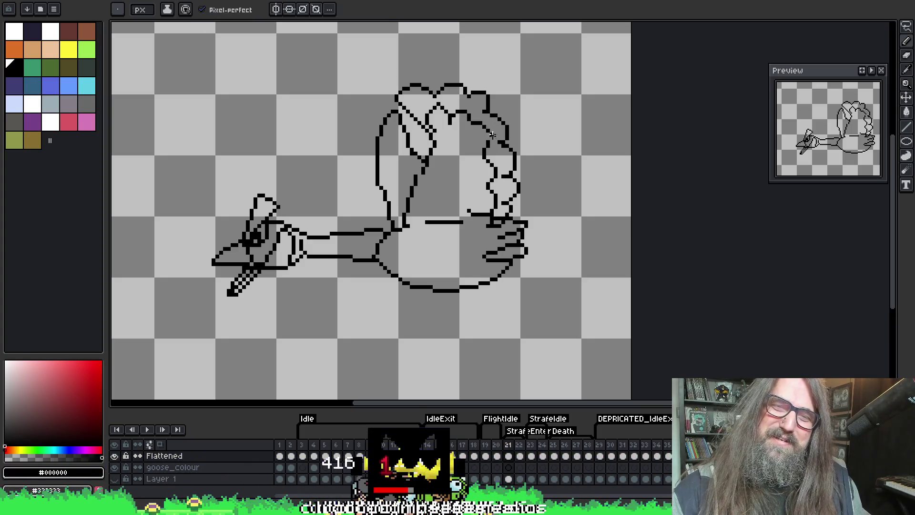
key(e)
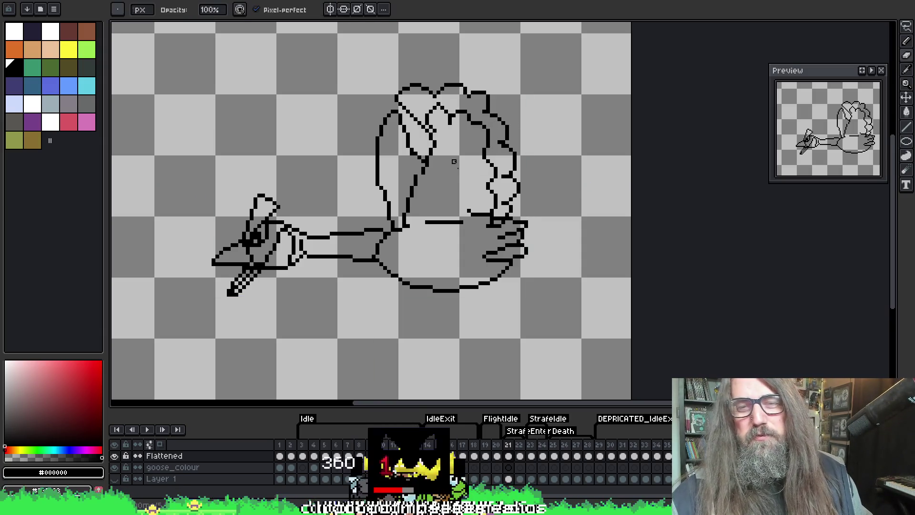
key(b)
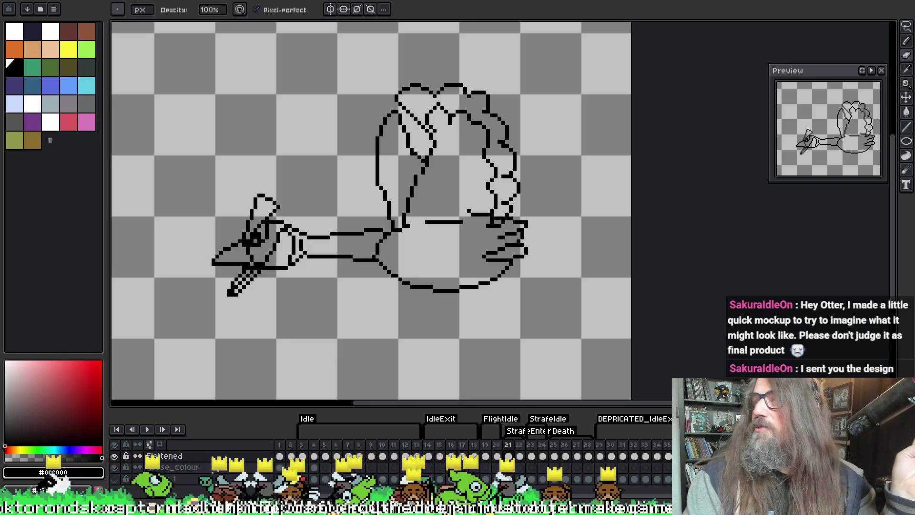
scroll(567, 195, up, 1)
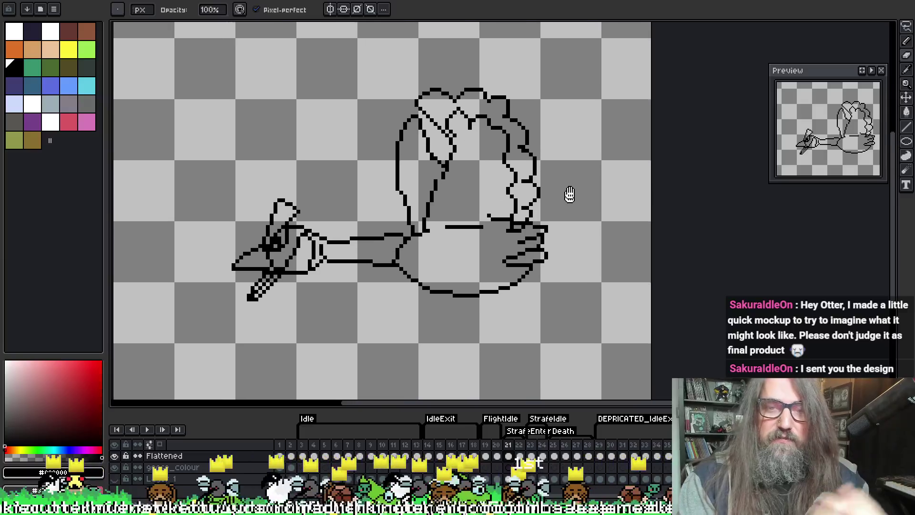
key(alt)
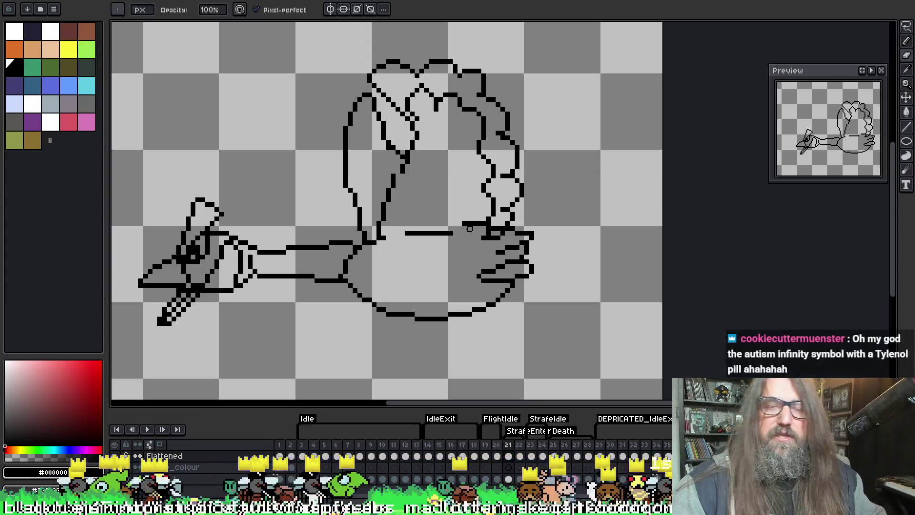
mouse_move(465, 224)
mouse_down()
mouse_move(484, 210)
mouse_move(478, 224)
mouse_move(494, 224)
mouse_up()
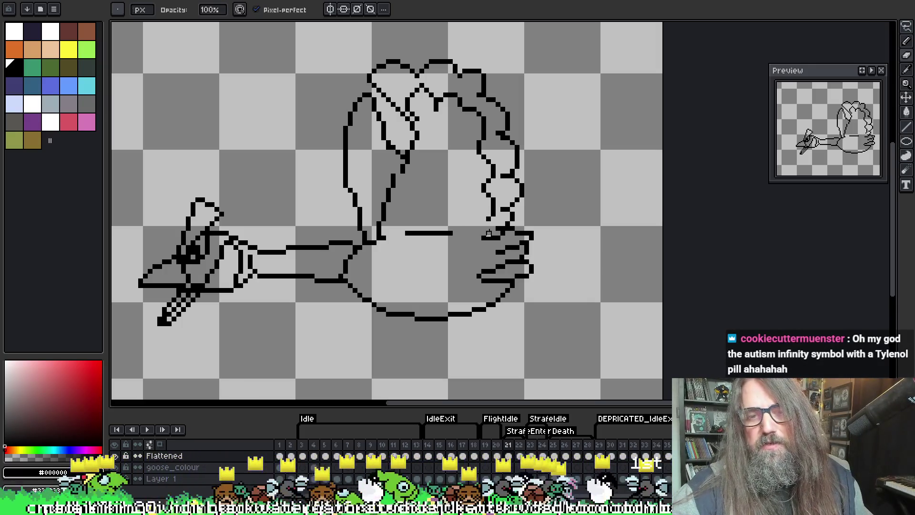
Extend the body line under the wing into one continuous stroke
key(b)
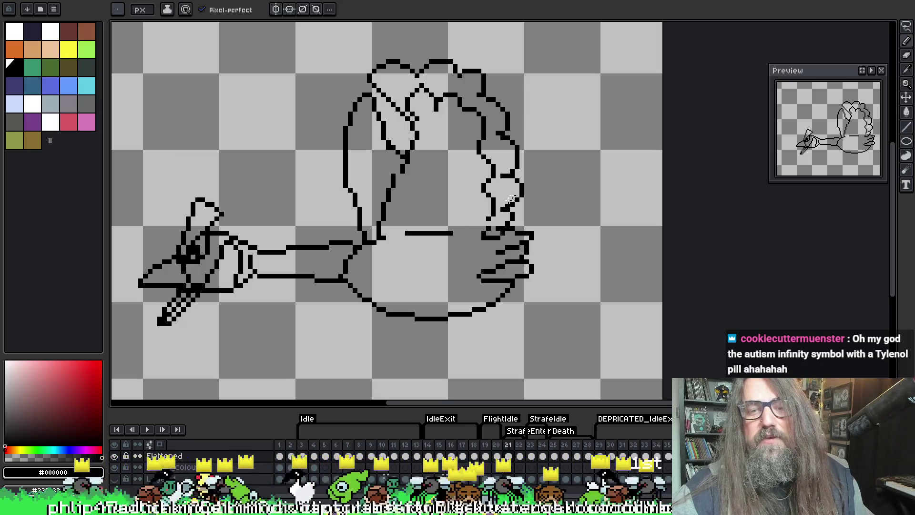
key(e)
key(b)
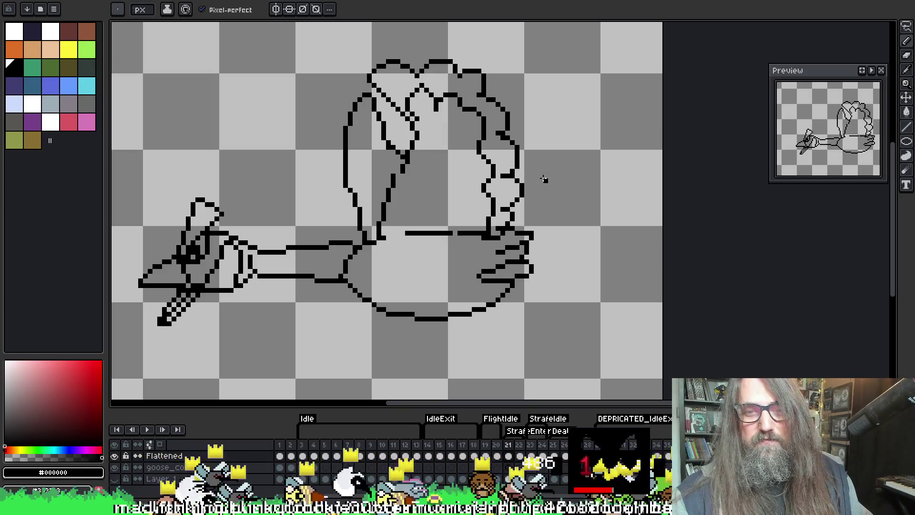
drag(482, 236, 459, 234)
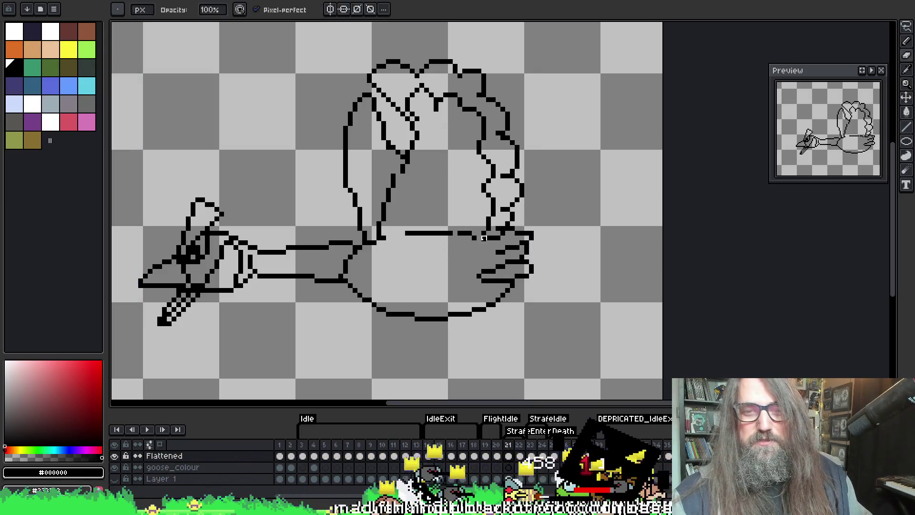
key(e)
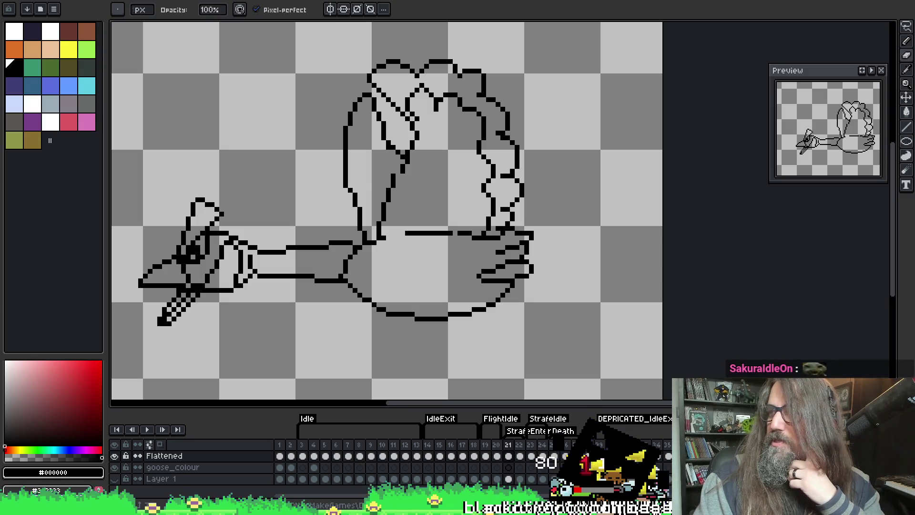
key(alt+Tab)
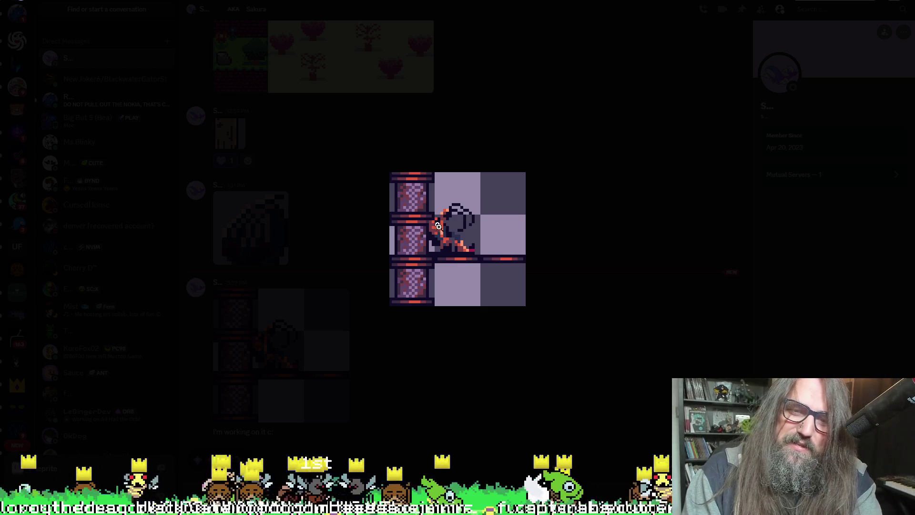
Enlarge the mockup image in Discord, close the viewer, and return to Aseprite
click(471, 240)
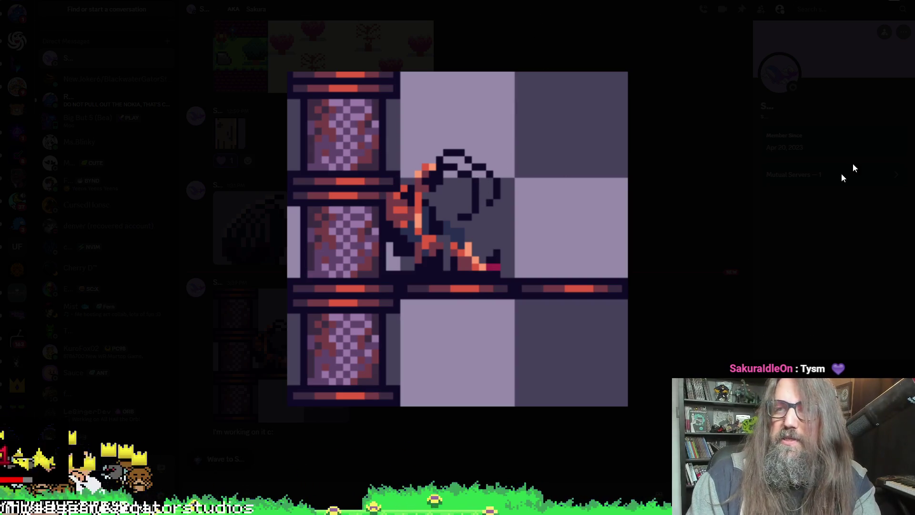
key(Escape)
key(alt+Tab)
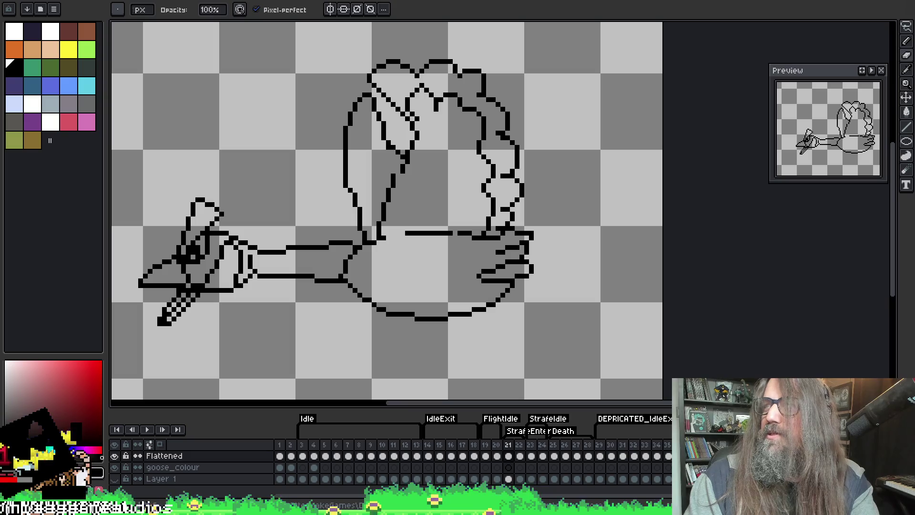
Erase the stray stub near the base of the raised wing
drag(374, 304, 427, 256)
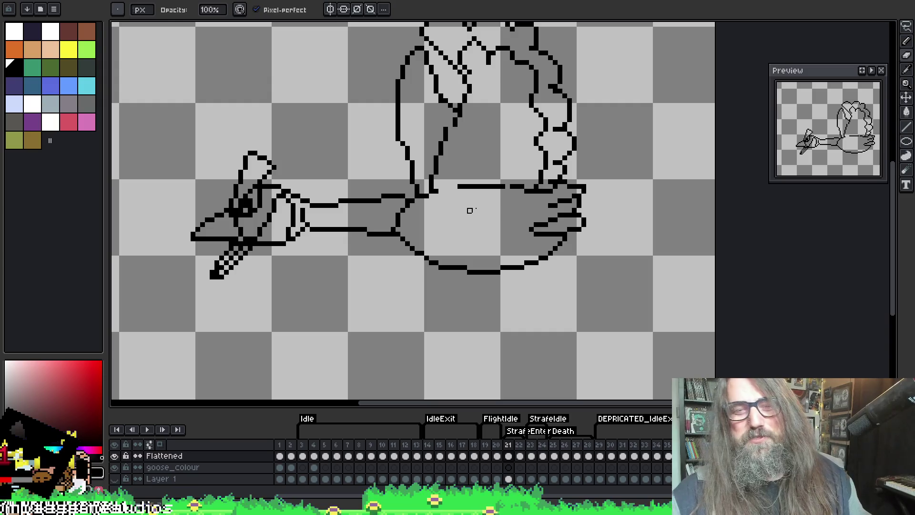
key(e)
drag(523, 187, 511, 187)
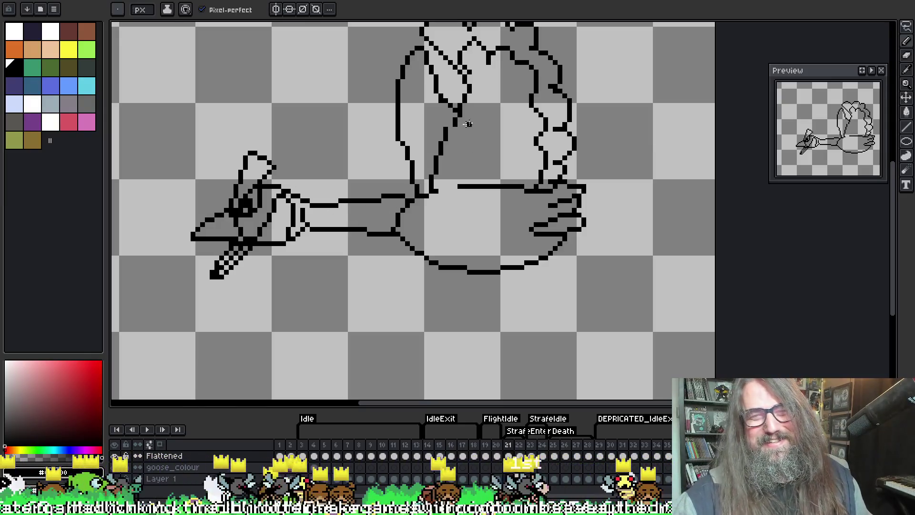
Draw a curved outline bulging out along the wing's upper-left edge
key(b)
key(e)
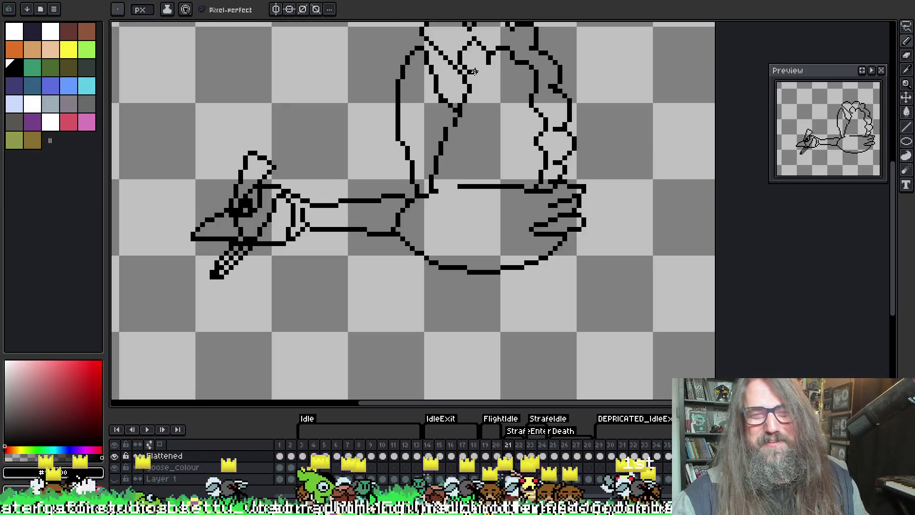
key(b)
key(e)
drag(460, 70, 455, 214)
mouse_move(367, 158)
mouse_down()
mouse_move(385, 114)
mouse_move(400, 137)
mouse_up()
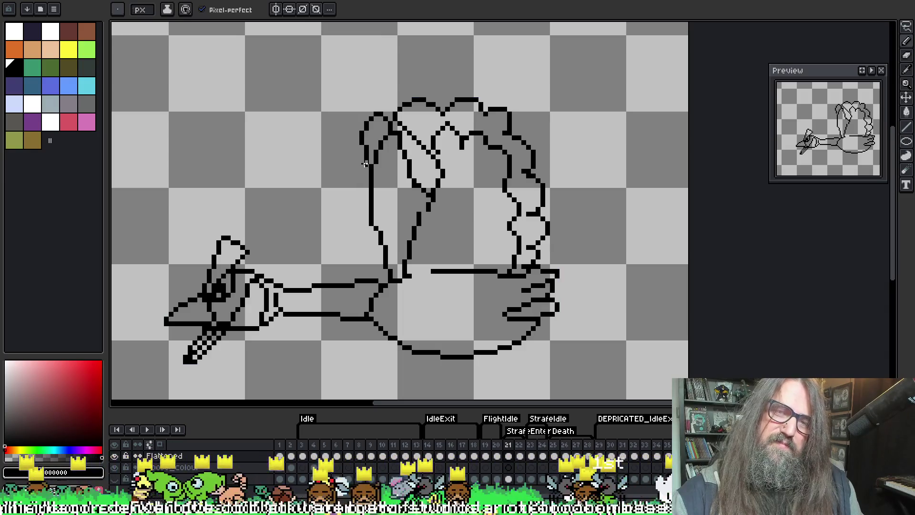
Draw an arcing, wavy outline down the wing's left side from its top-left corner
mouse_move(366, 155)
mouse_down()
mouse_move(346, 160)
mouse_move(358, 179)
mouse_up()
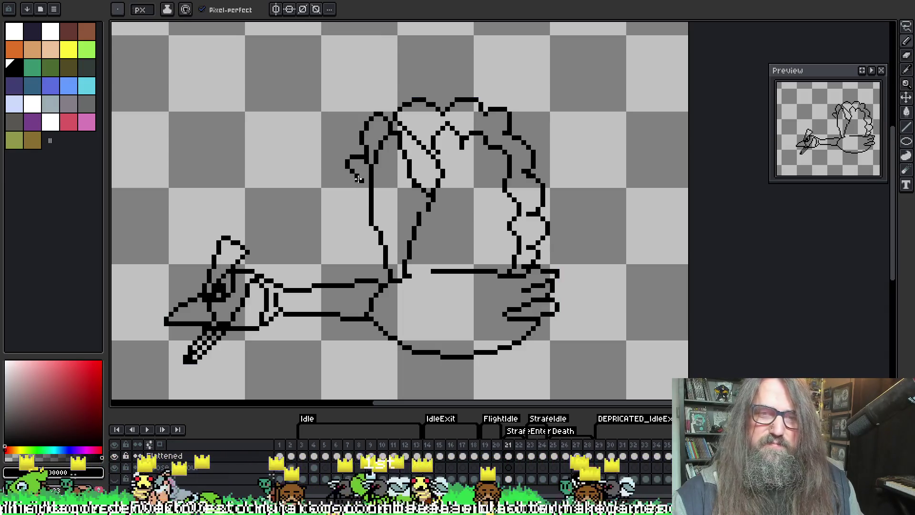
key(ctrl+z)
key(ctrl+z)
mouse_move(386, 127)
mouse_down()
mouse_move(365, 139)
mouse_move(361, 156)
mouse_up()
key(ctrl+z)
mouse_move(385, 123)
mouse_down()
mouse_move(361, 141)
mouse_move(355, 215)
mouse_up()
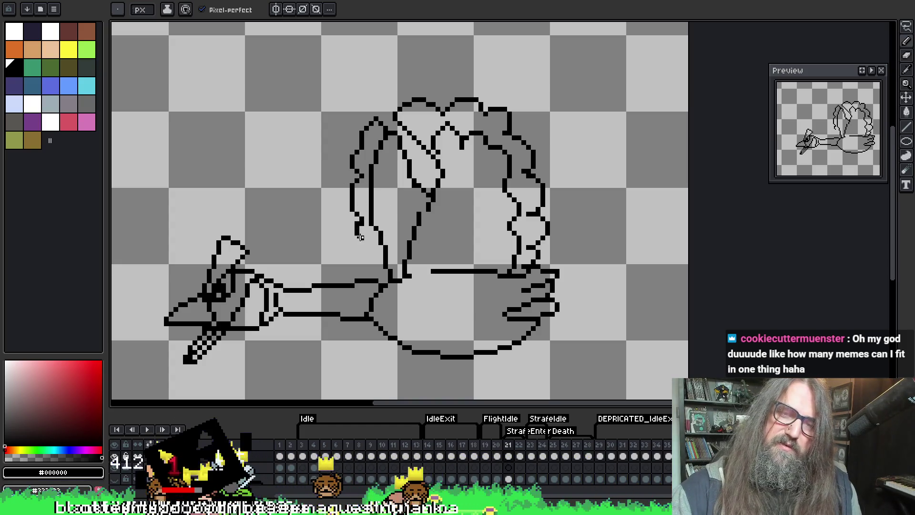
key(v)
key(b)
mouse_move(358, 218)
mouse_down()
mouse_move(355, 243)
mouse_move(376, 248)
mouse_move(365, 252)
mouse_move(383, 247)
mouse_up()
key(ctrl+z)
key(e)
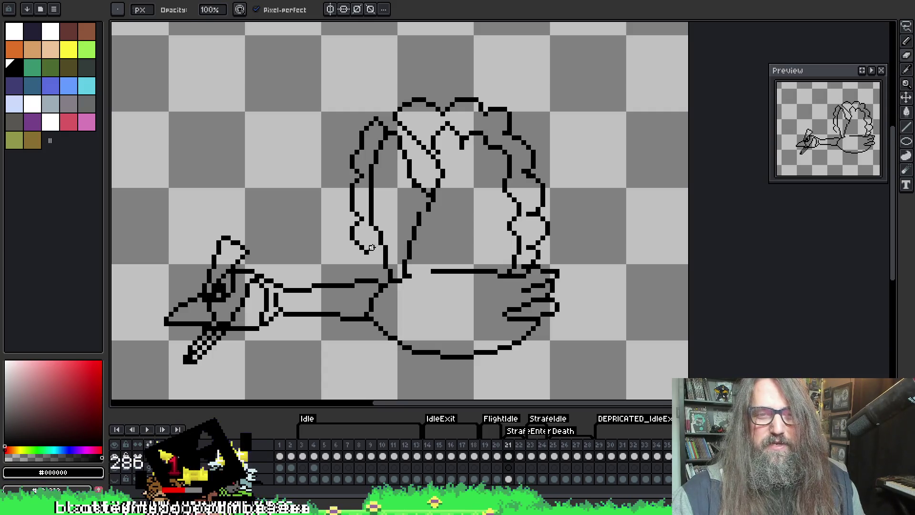
key(b)
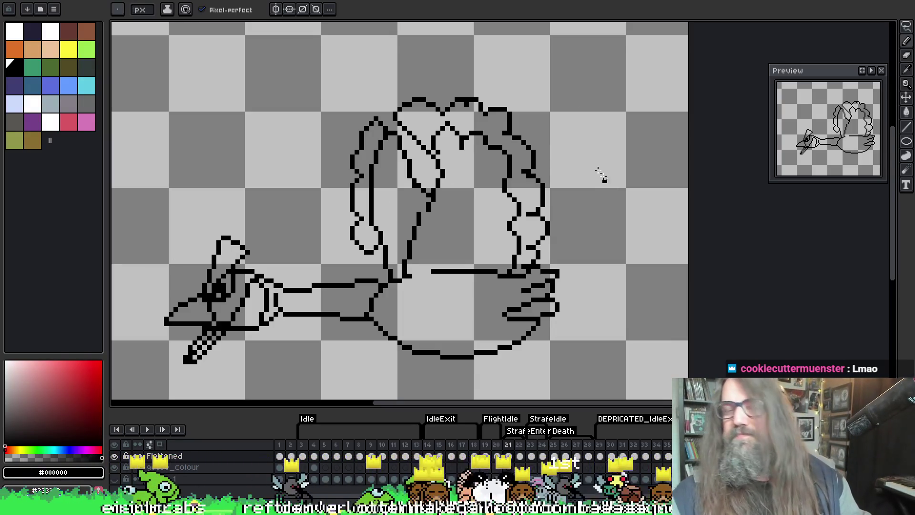
scroll(329, 135, down, 1)
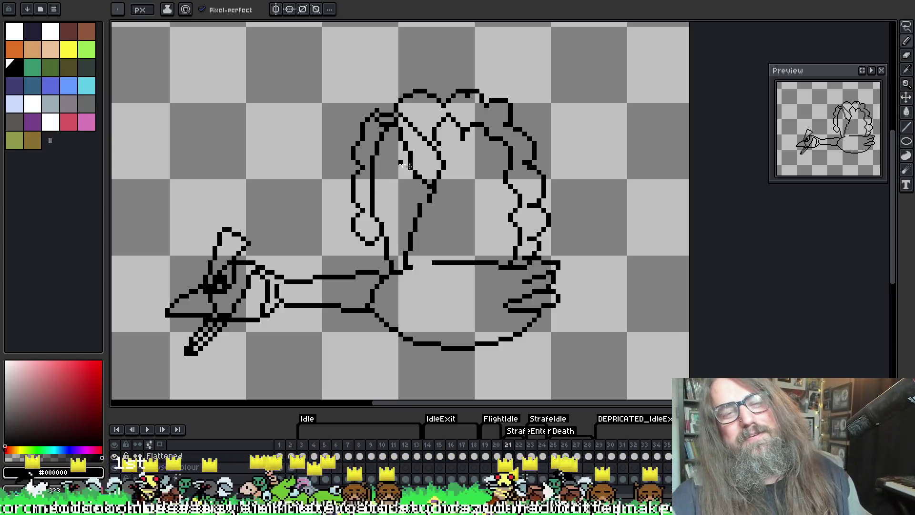
Erase the doubled inner line inside the left wing
key(b)
mouse_move(381, 150)
mouse_down()
mouse_move(372, 210)
mouse_move(387, 240)
mouse_up()
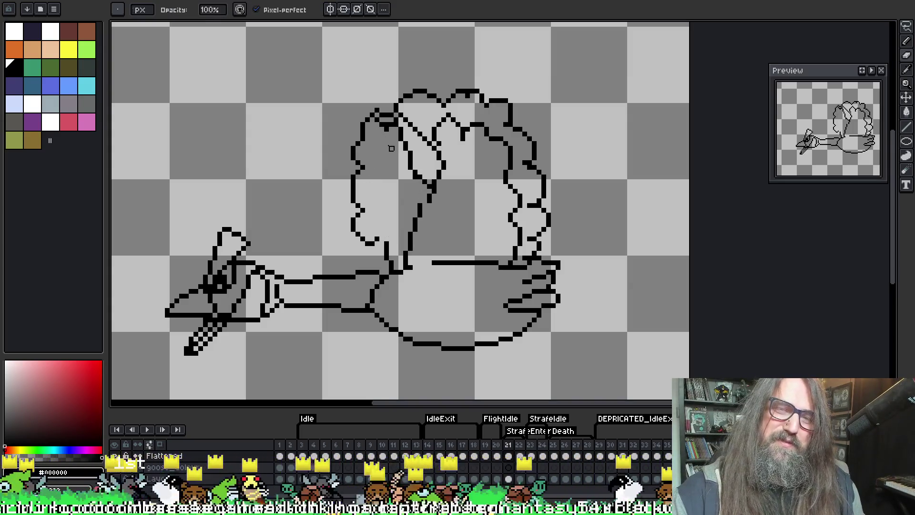
key(g)
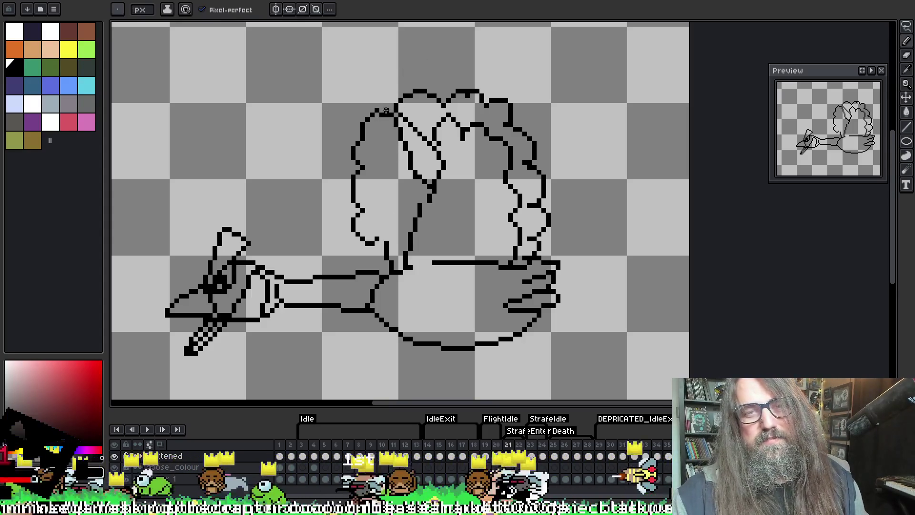
key(b)
key(e)
mouse_move(399, 132)
mouse_down()
mouse_move(387, 125)
mouse_move(372, 140)
mouse_move(381, 150)
mouse_move(374, 158)
mouse_move(385, 172)
mouse_move(385, 224)
mouse_move(405, 245)
mouse_up()
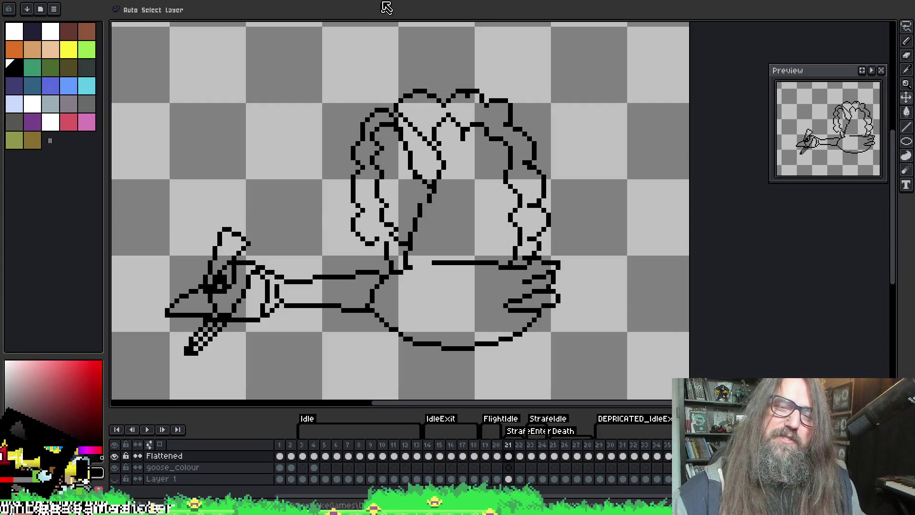
key(ctrl+z)
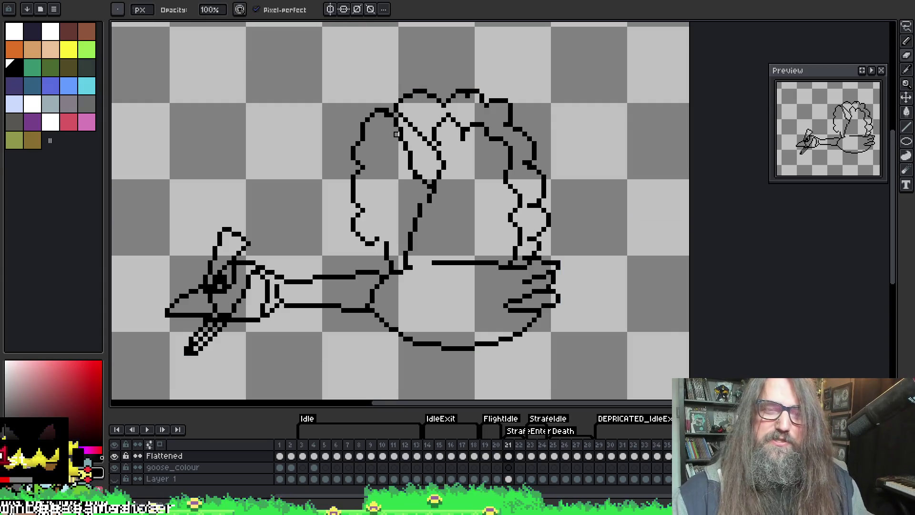
Draw a new curving inner line down the left wing in three strokes toward the body
key(alt)
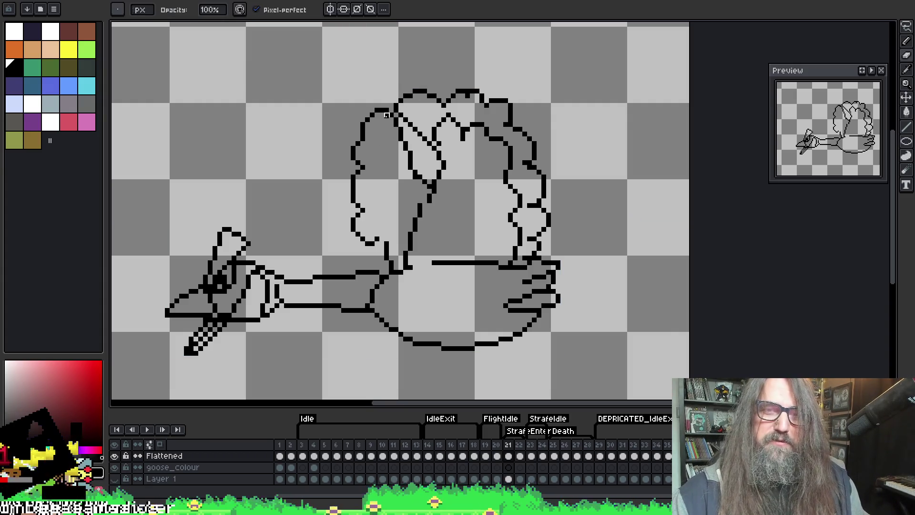
key(alt)
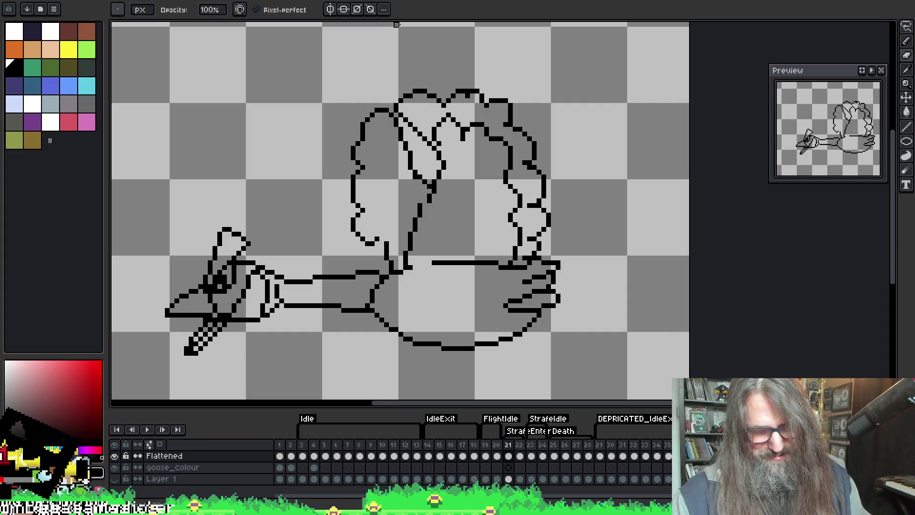
key(alt)
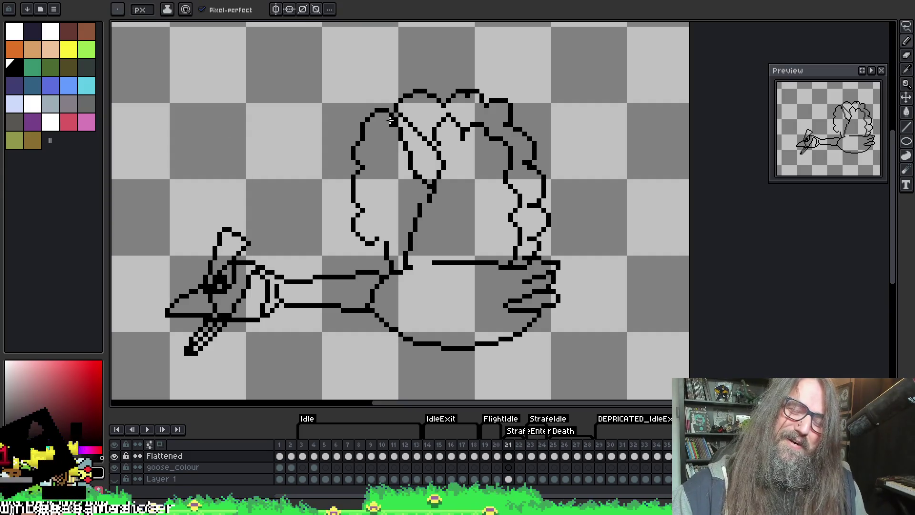
key(ctrl)
key(ctrl)
key(ctrl)
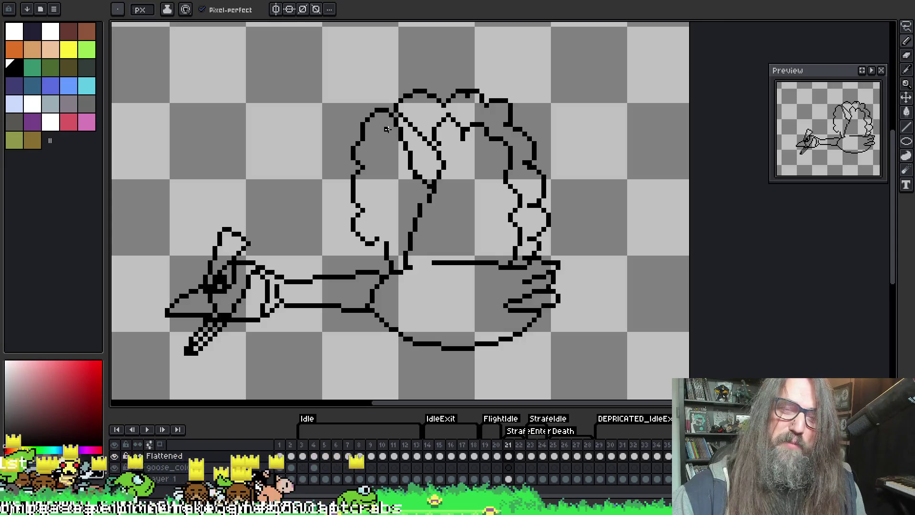
key(ctrl)
key(ctrl)
drag(389, 125, 381, 158)
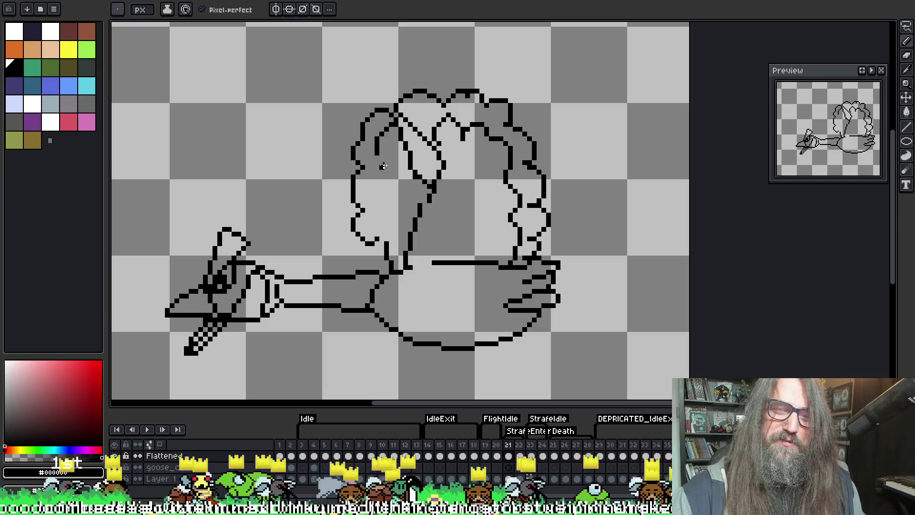
key(ctrl)
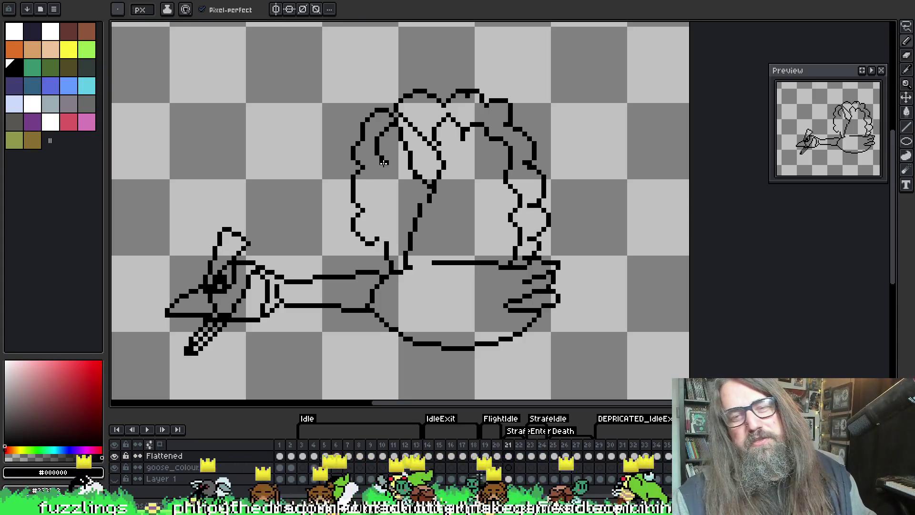
drag(376, 166, 377, 194)
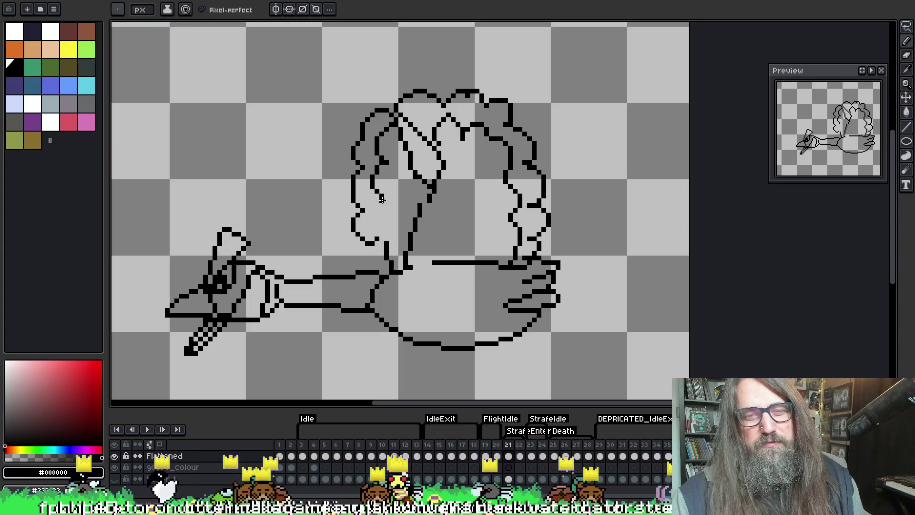
key(ctrl)
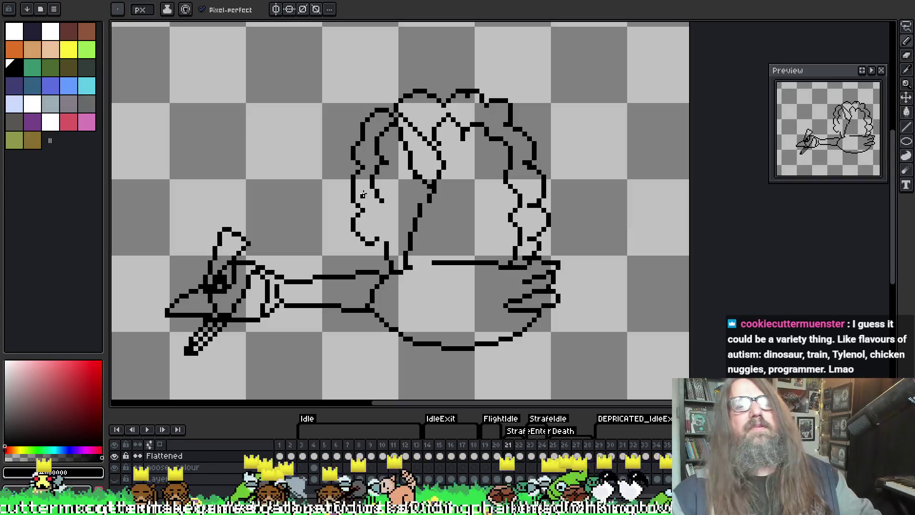
mouse_move(380, 203)
mouse_down()
mouse_move(381, 224)
mouse_move(403, 235)
mouse_up()
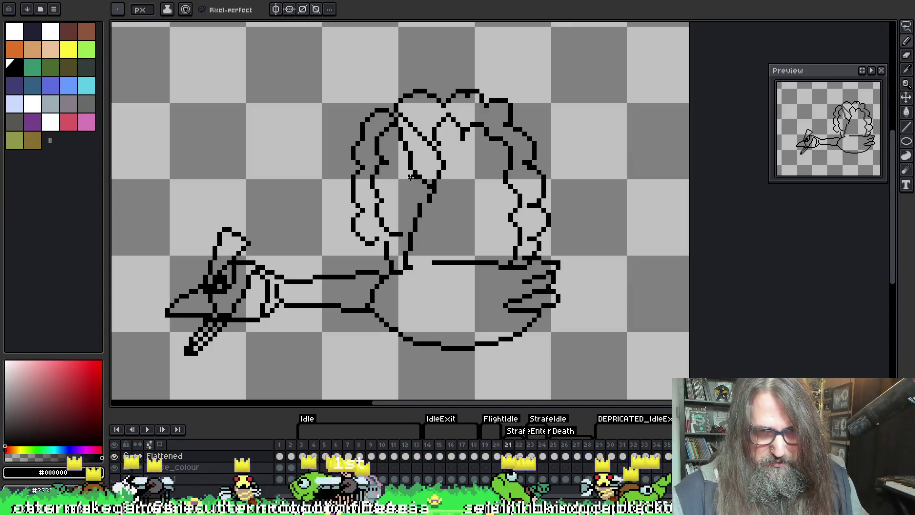
Pick black as the drawing colour and erase a stray black pixel beside the left wing
key(e)
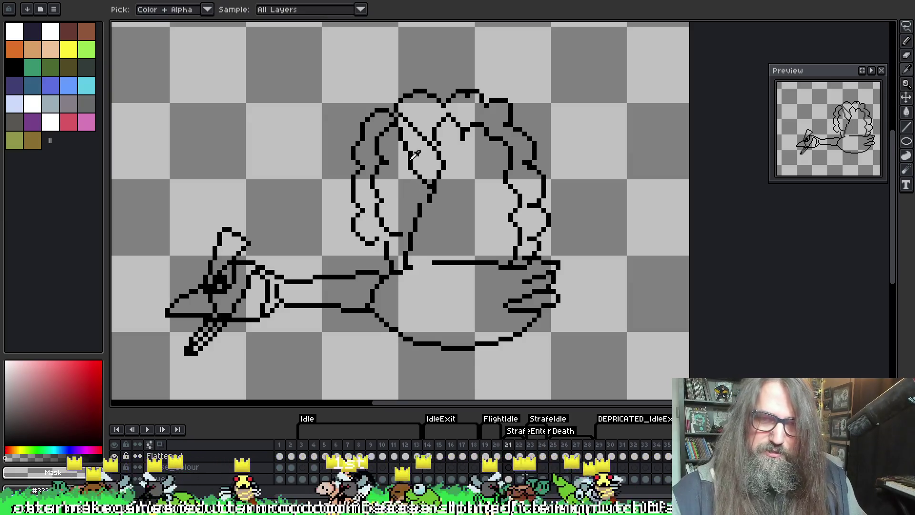
alt+click(416, 157)
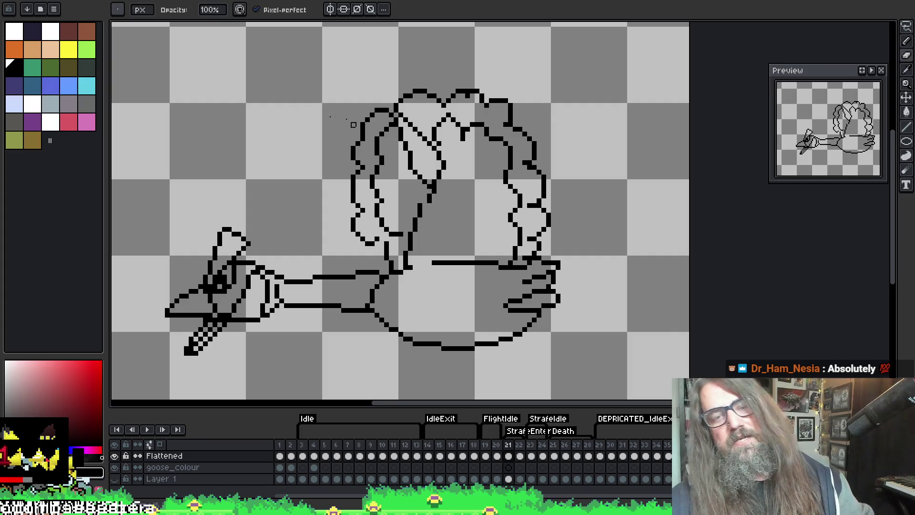
key(e)
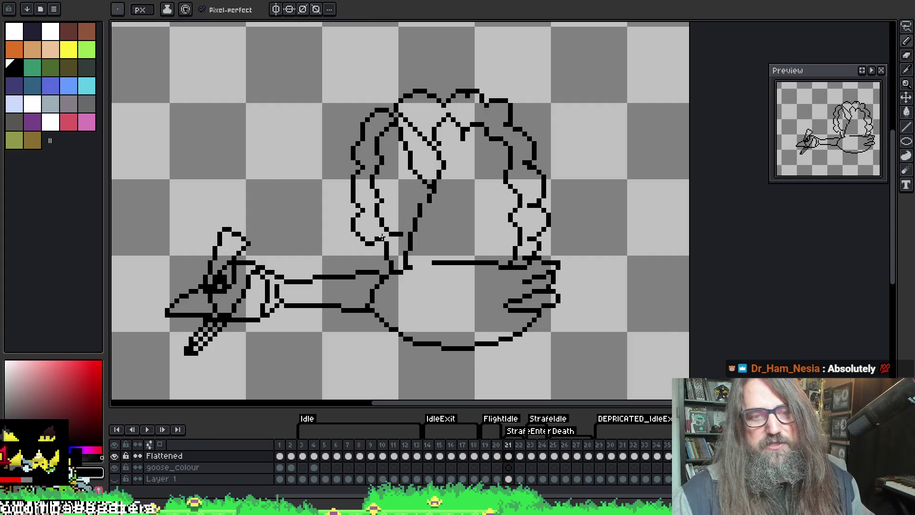
click(449, 138)
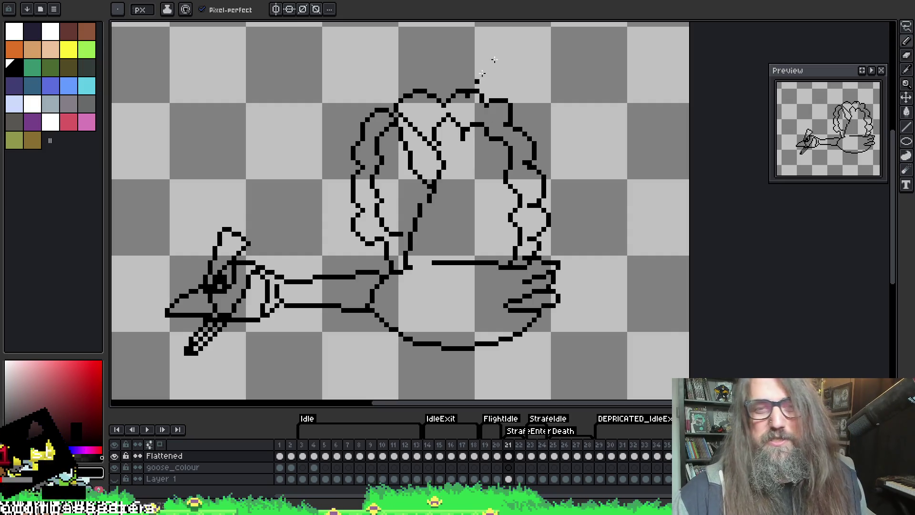
key(e)
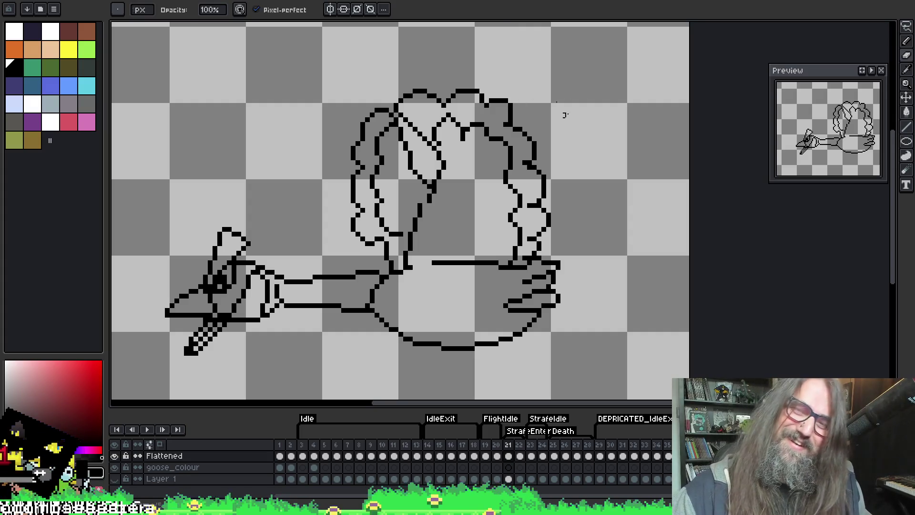
key(b)
key(e)
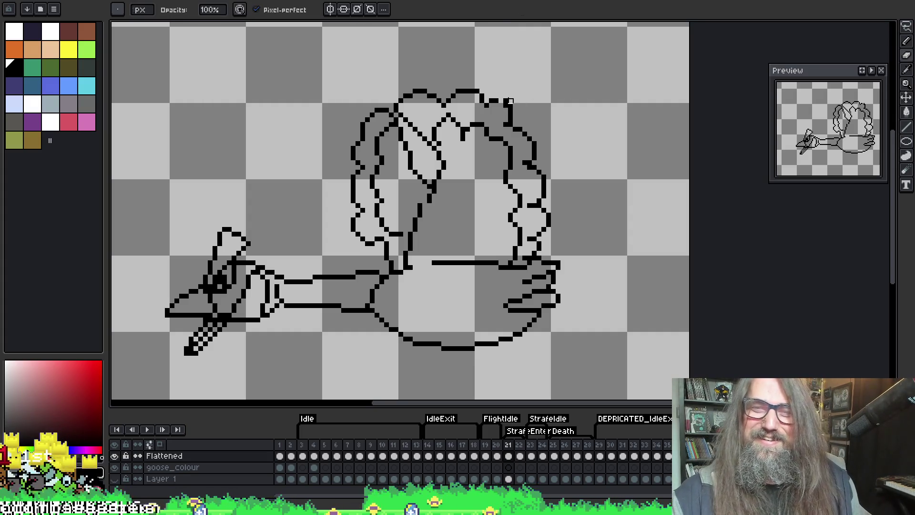
key(b)
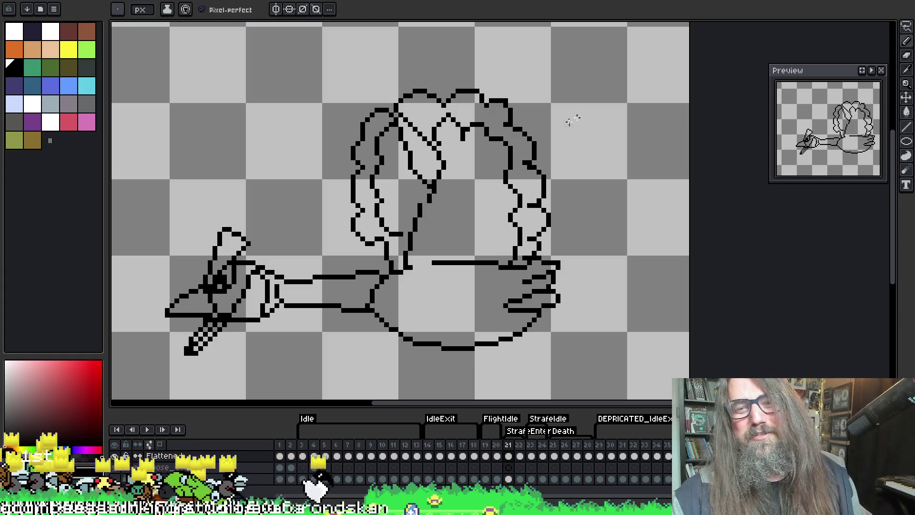
key(e)
key(i)
key(e)
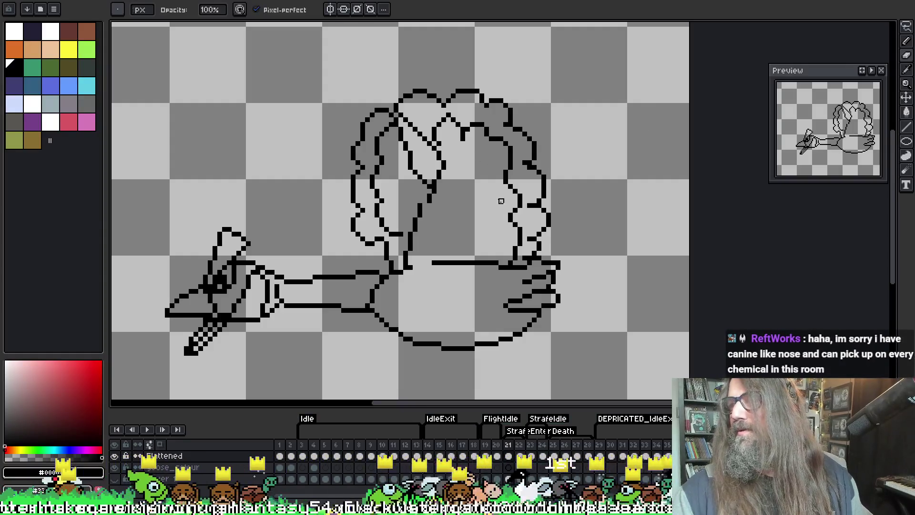
key(ctrl+s)
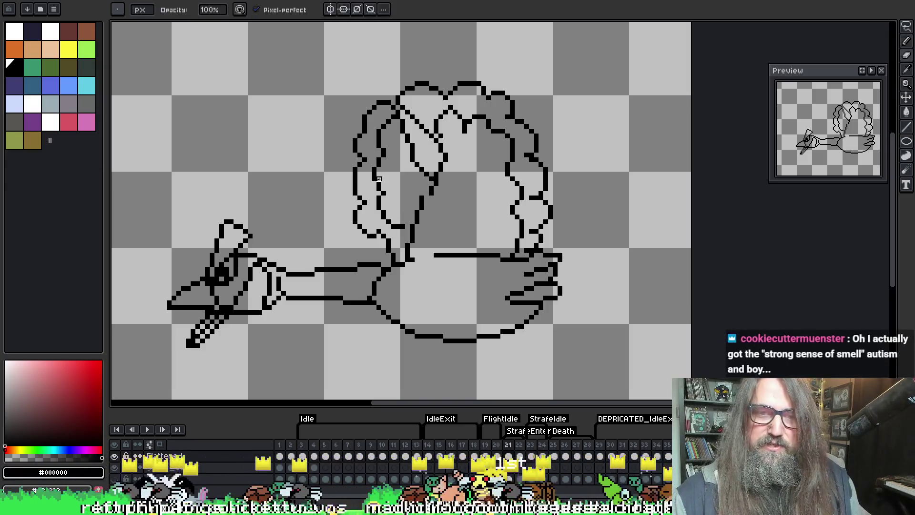
key(e)
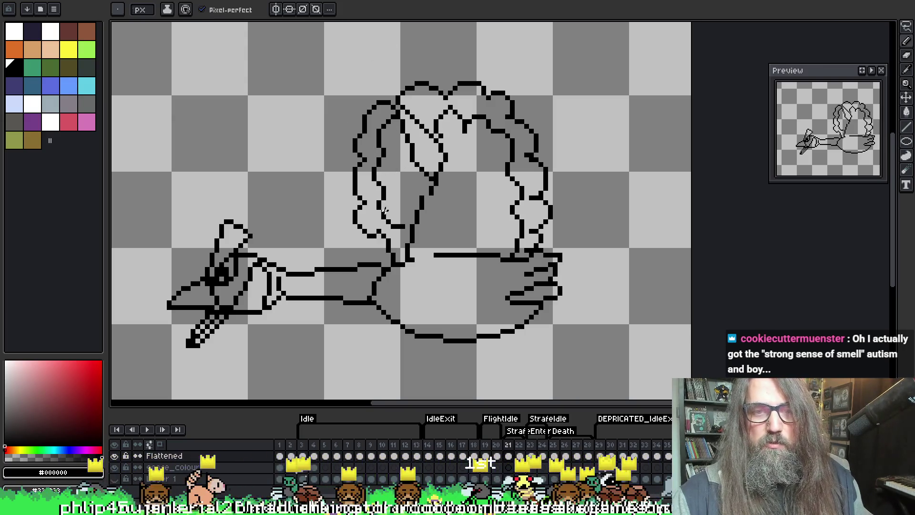
key(e)
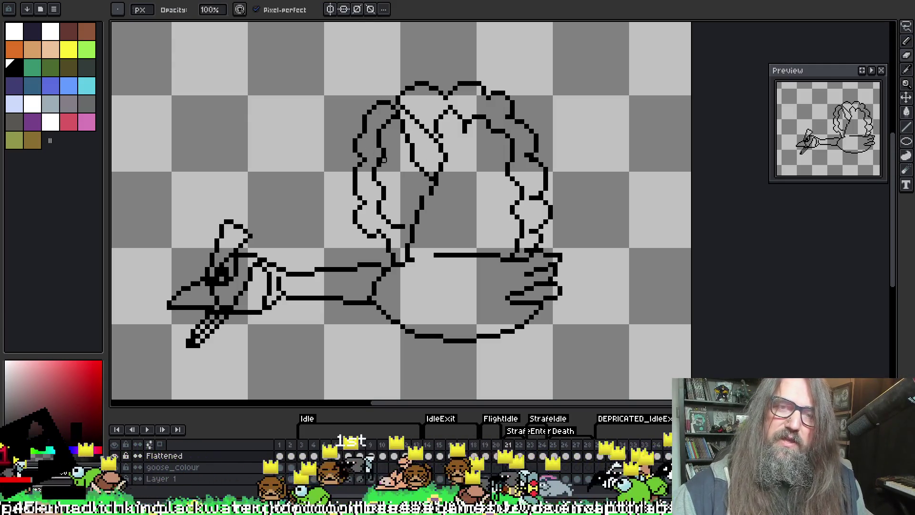
key(b)
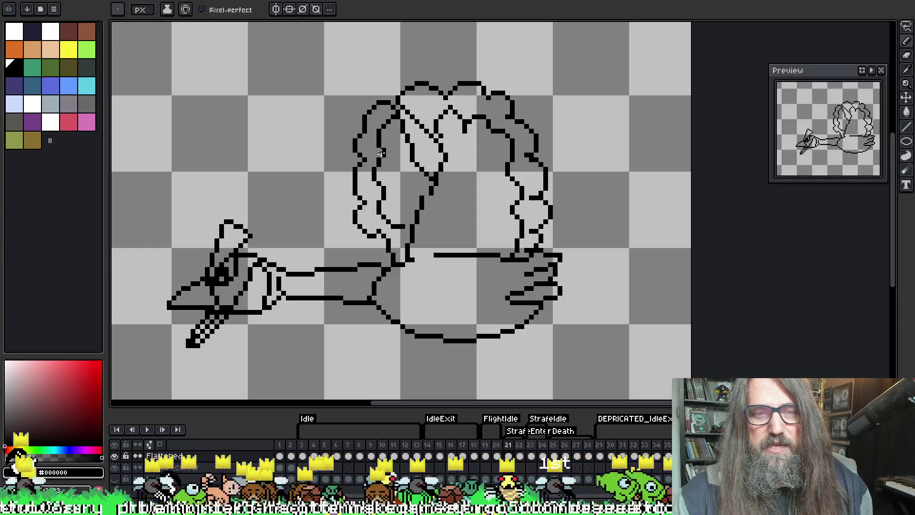
key(b)
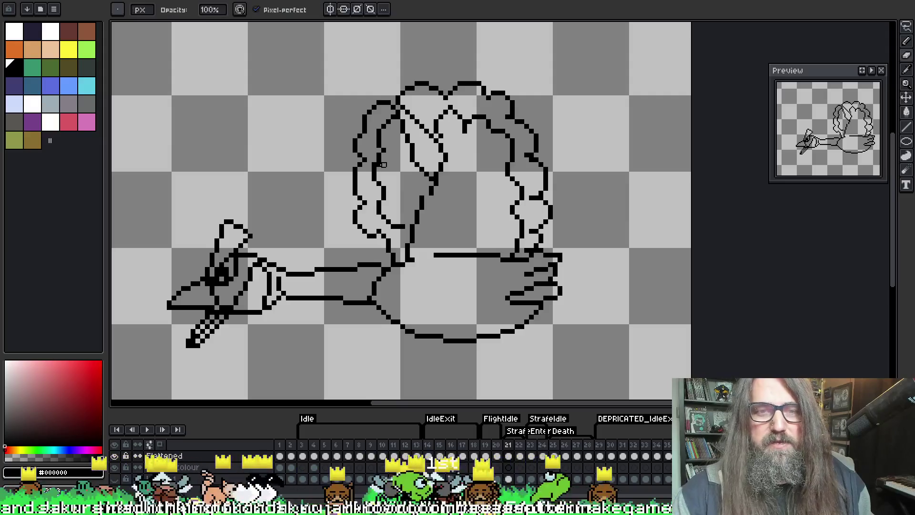
key(i)
key(e)
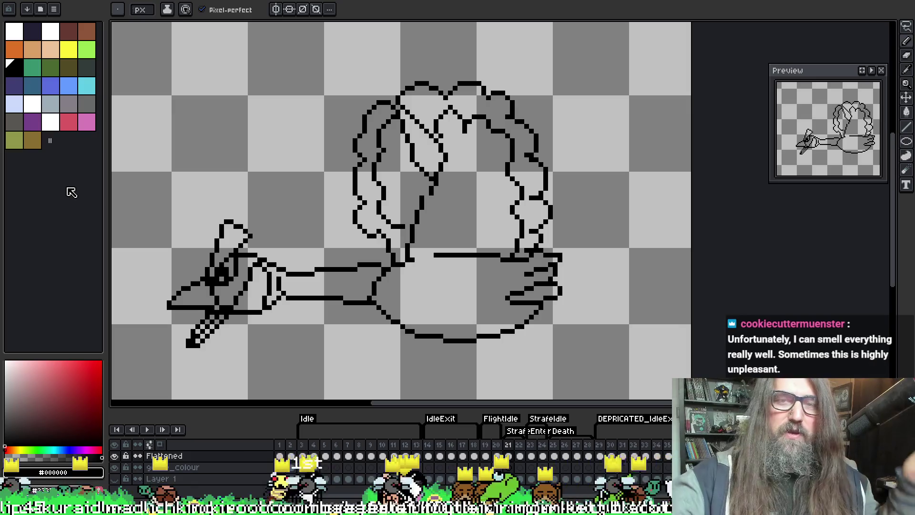
key(b)
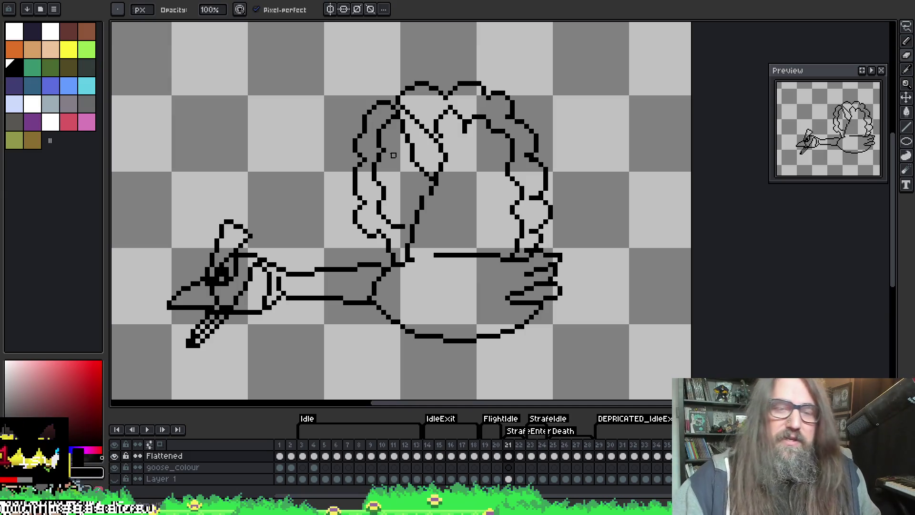
alt+click(389, 266)
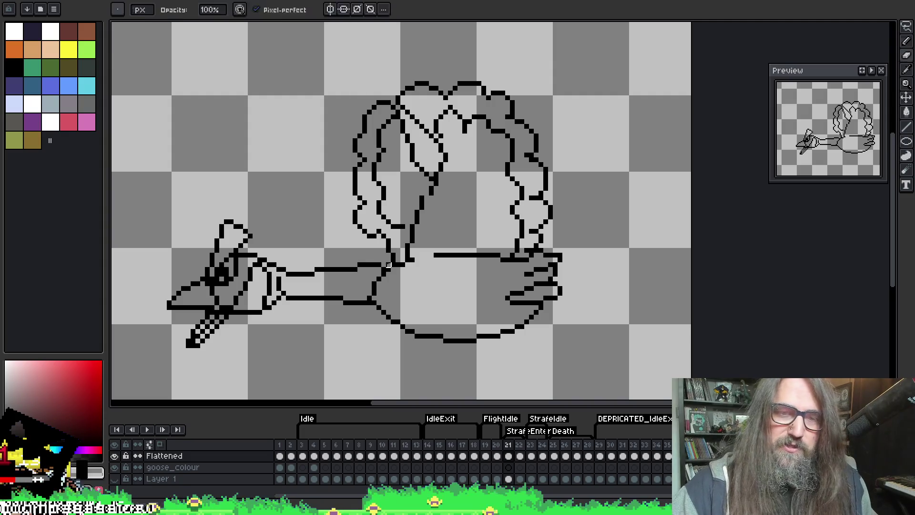
alt+click(384, 264)
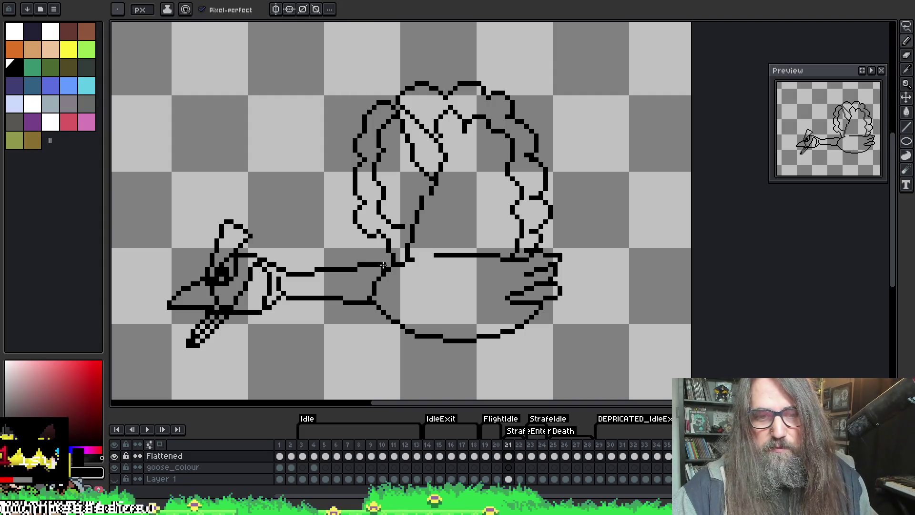
key(e)
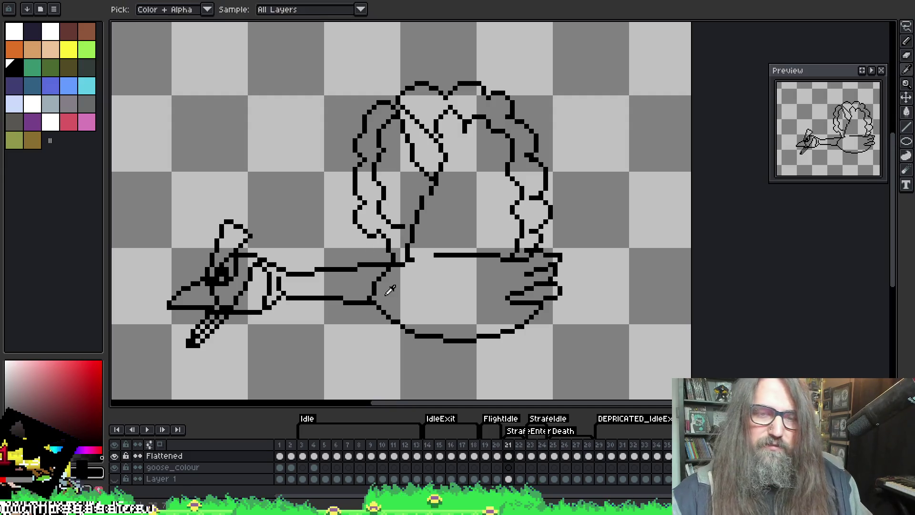
key(b)
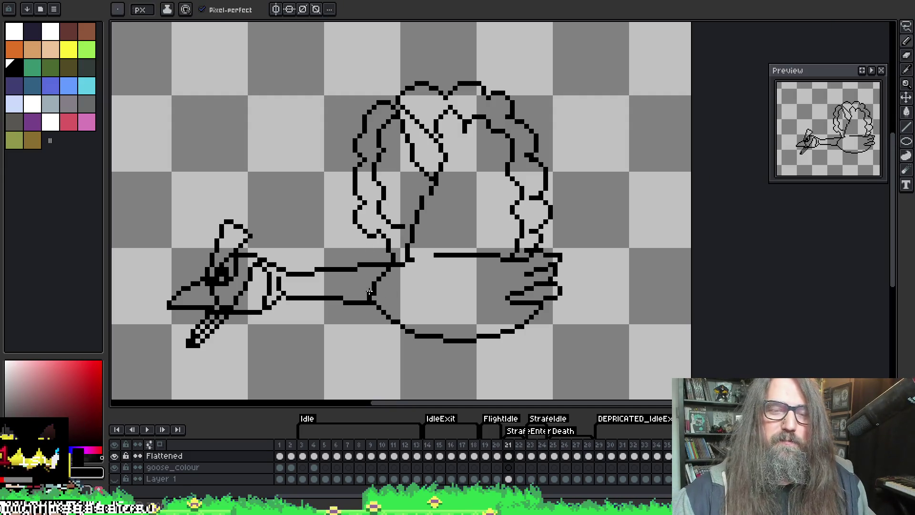
key(e)
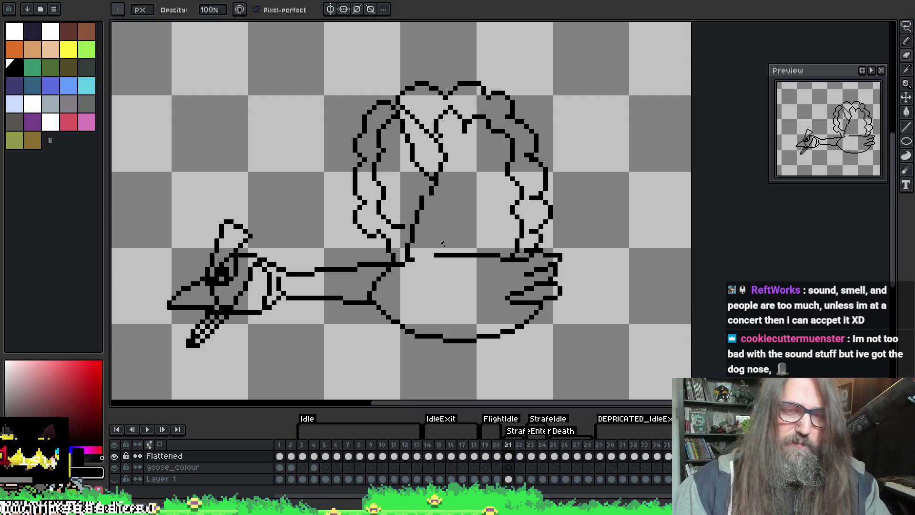
key(i)
key(b)
key(alt)
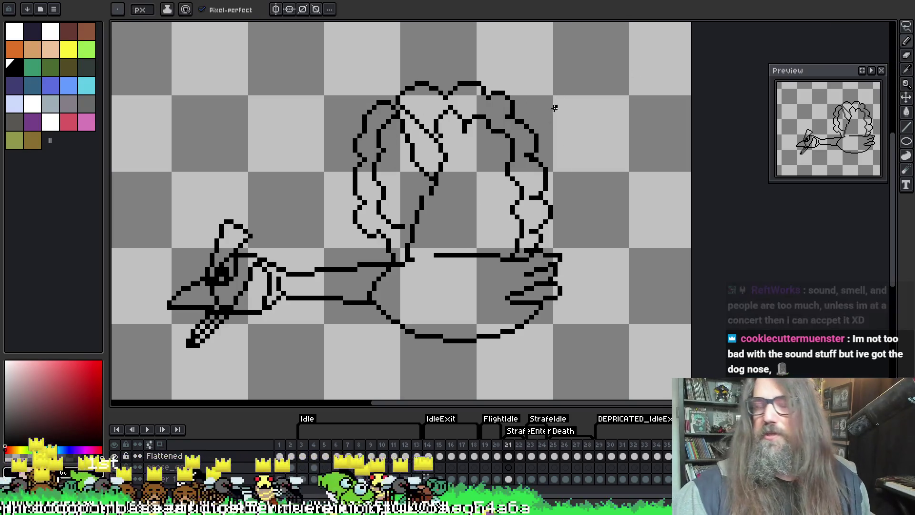
key(alt)
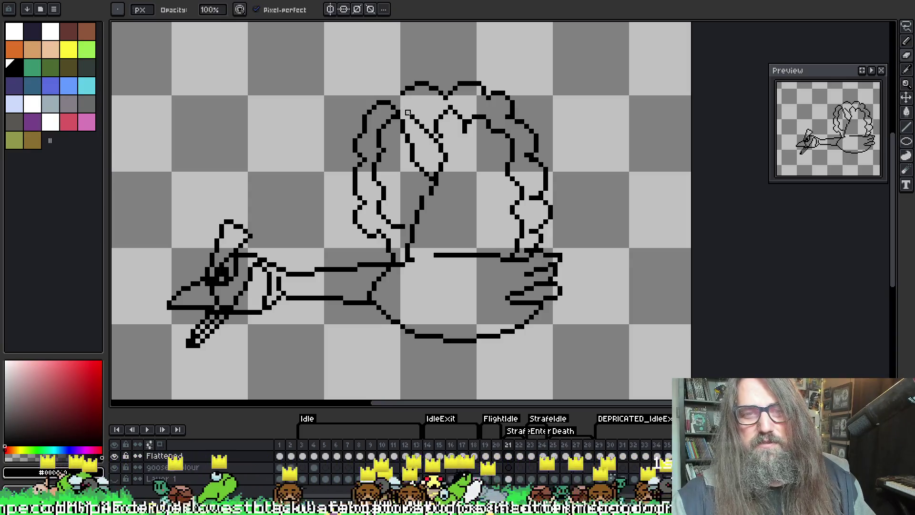
key(b)
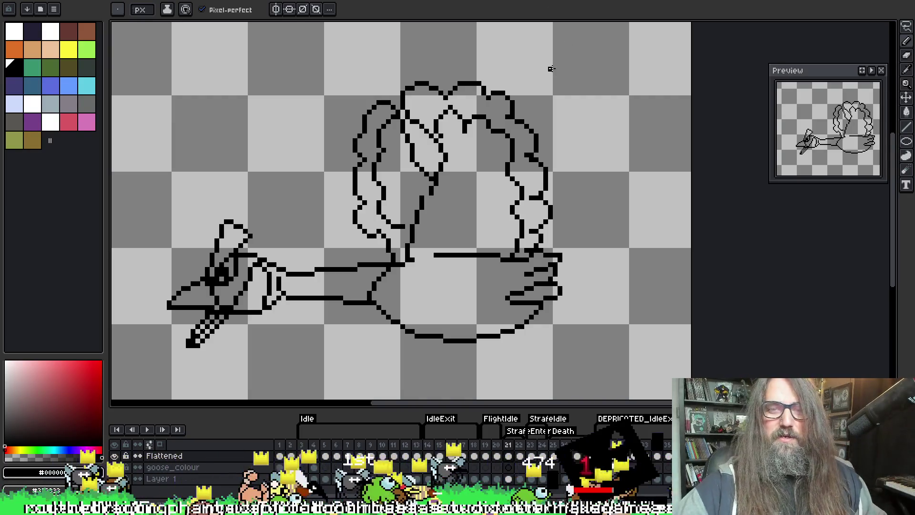
key(e)
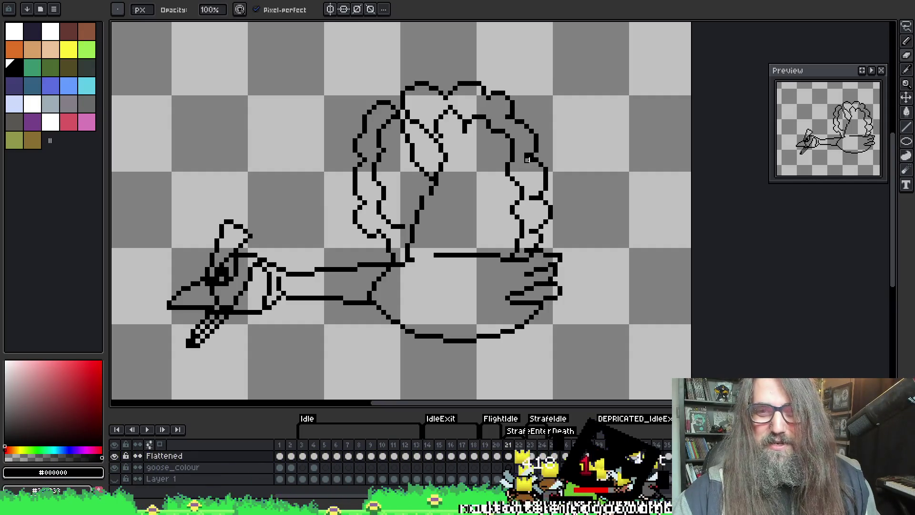
key(i)
key(b)
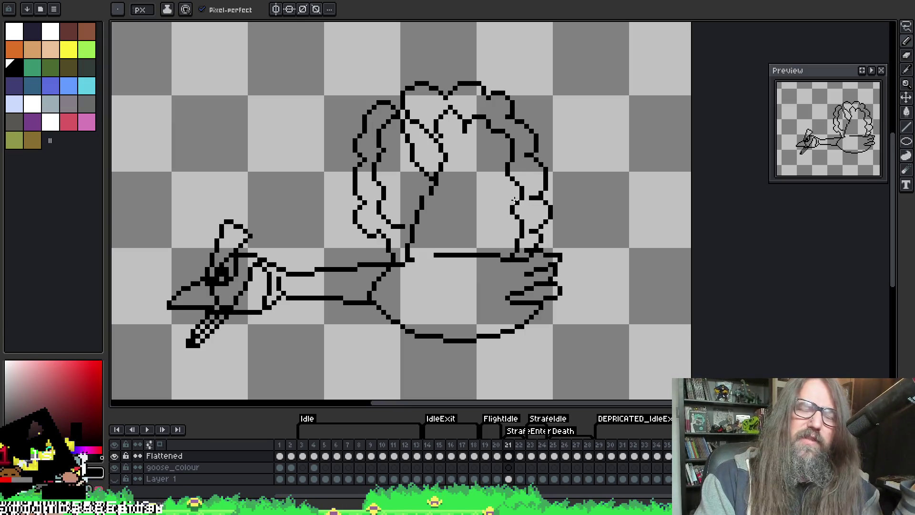
mouse_move(453, 182)
mouse_down()
mouse_move(521, 184)
mouse_move(551, 168)
mouse_up()
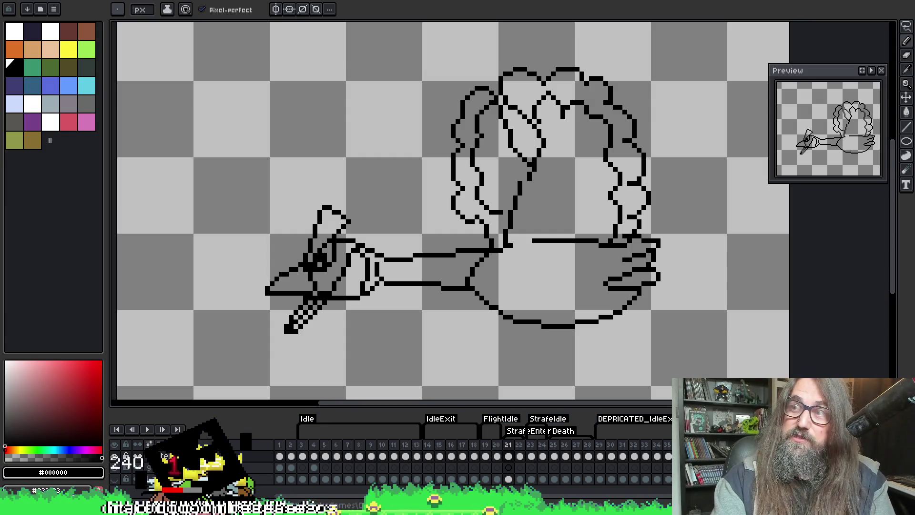
mouse_move(406, 183)
mouse_down()
mouse_move(416, 182)
mouse_move(347, 157)
mouse_up()
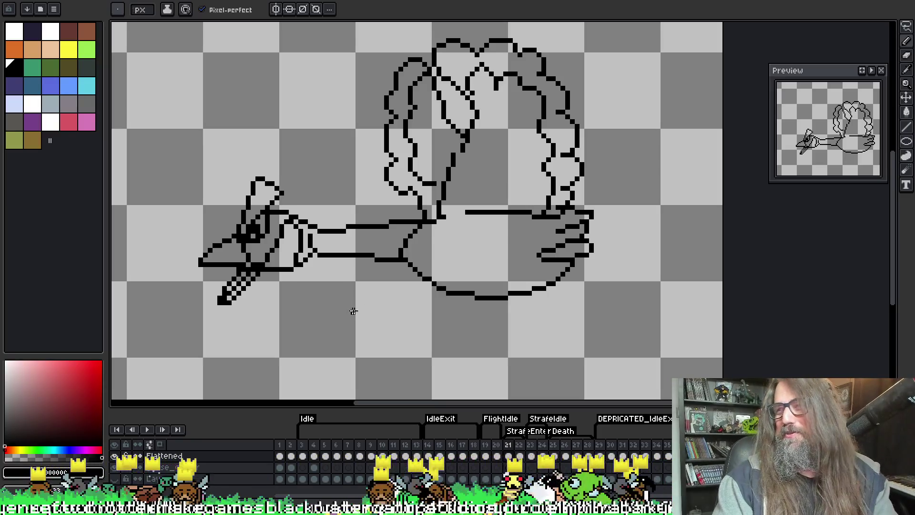
drag(316, 183, 324, 185)
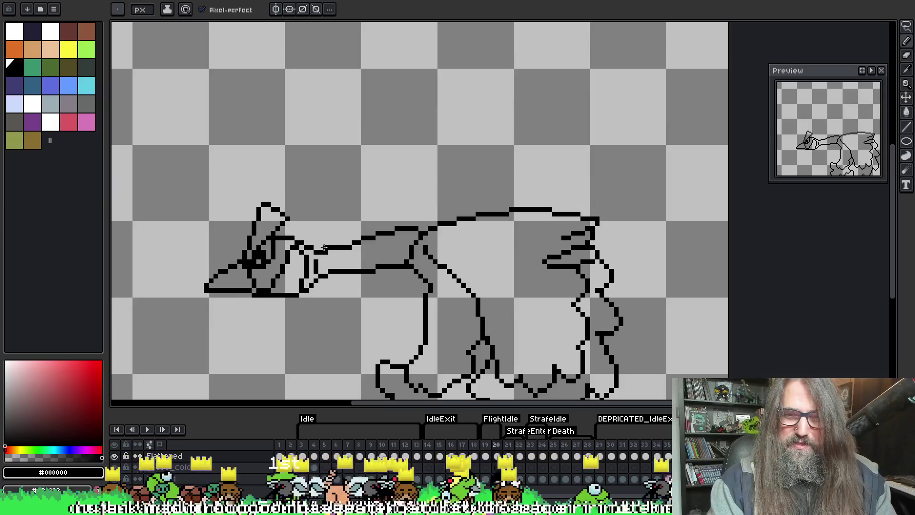
Recentre the whole goose drawing on the canvas and settle back on frame 21
scroll(328, 237, down, 1)
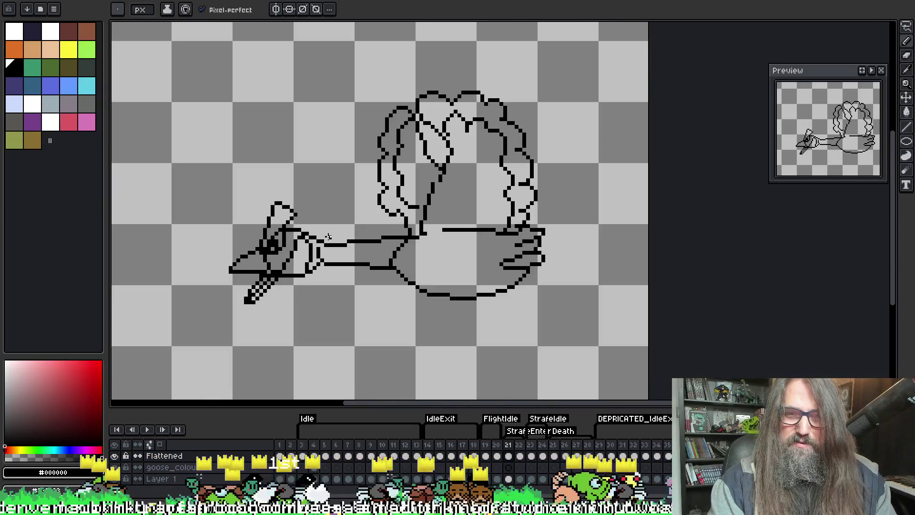
mouse_move(397, 237)
mouse_down()
mouse_move(350, 217)
mouse_move(376, 189)
mouse_up()
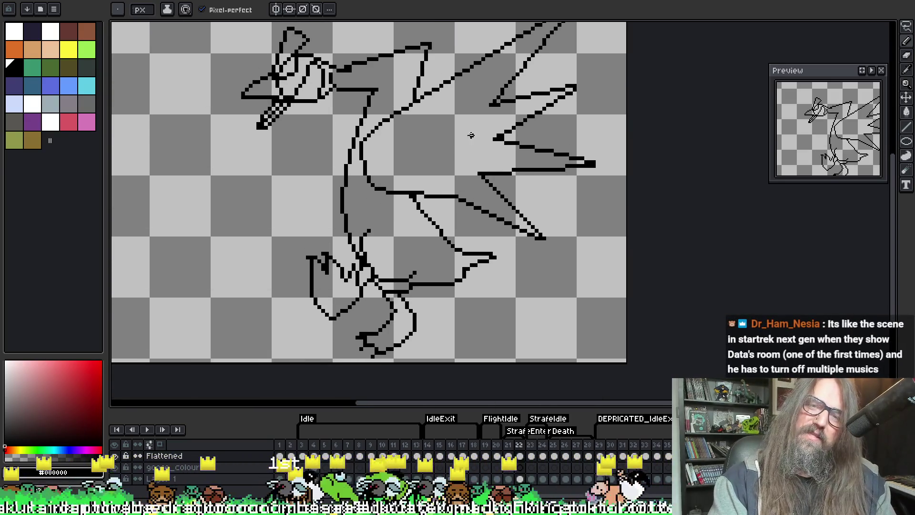
drag(471, 136, 407, 200)
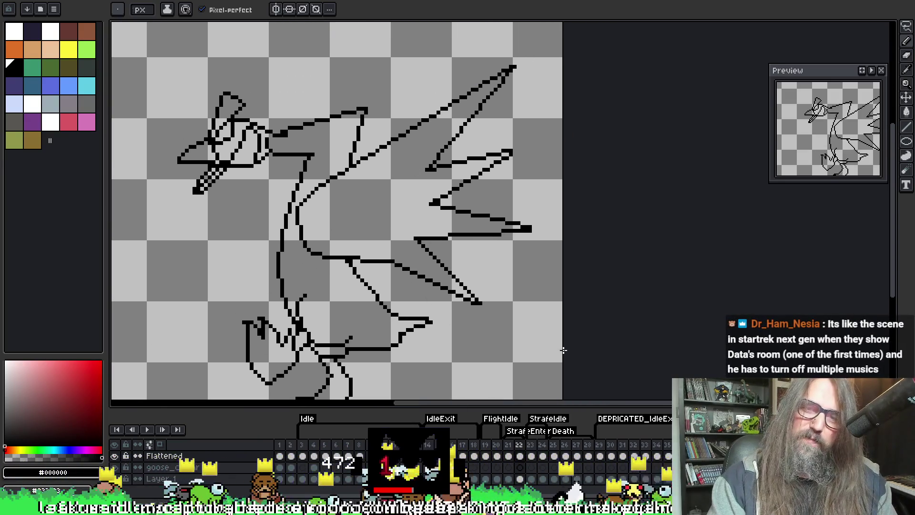
scroll(453, 220, up, 1)
scroll(484, 239, down, 2)
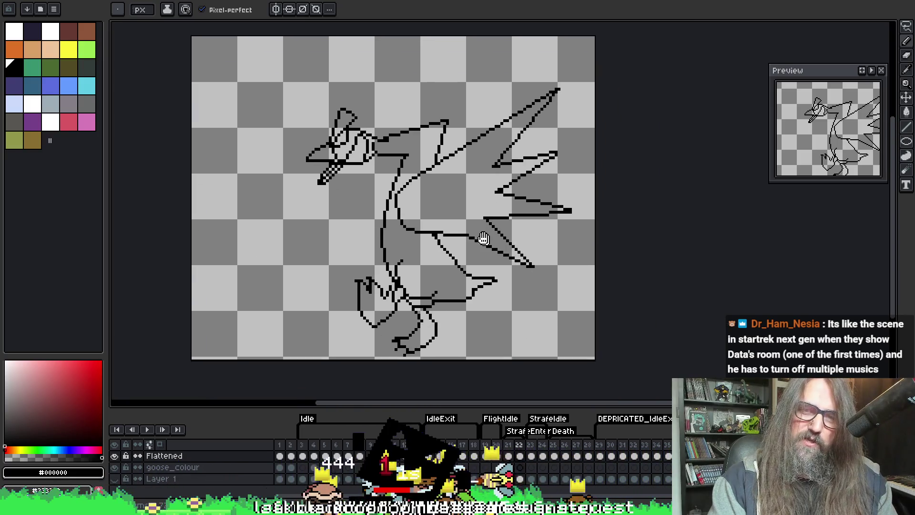
drag(484, 239, 440, 241)
key(Left)
key(Right)
key(Left)
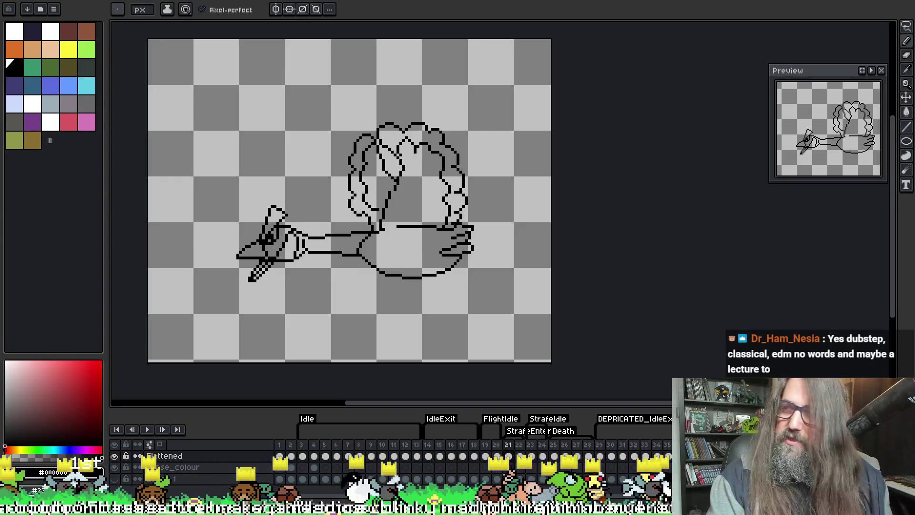
Save the sprite, compare frame 21 with frame 22, then step forward to frame 24
key(ctrl+s)
key(Escape)
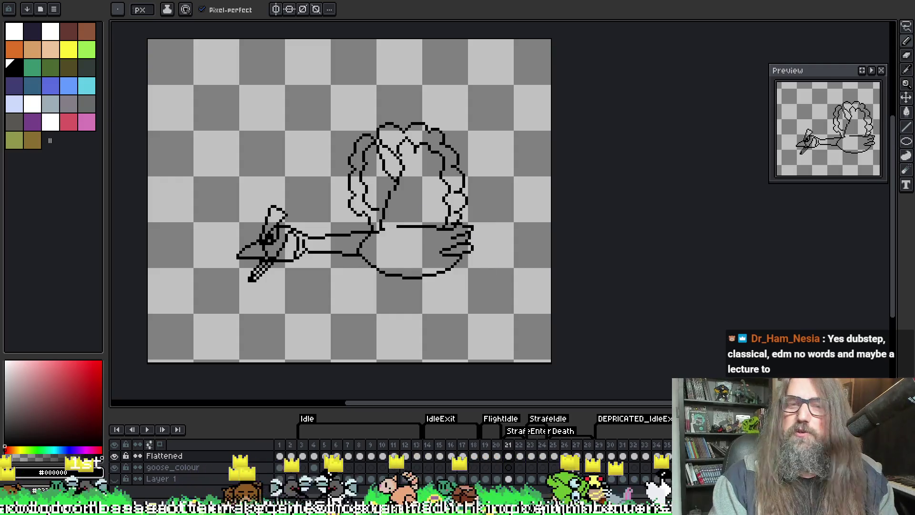
drag(535, 205, 510, 197)
key(Right)
key(Left)
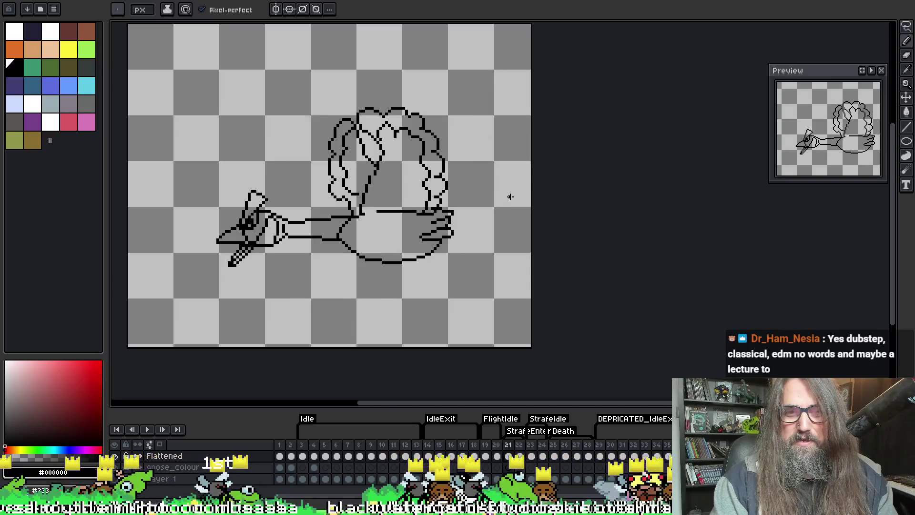
key(Right)
key(Left)
key(Right)
key(Right)
key(Left)
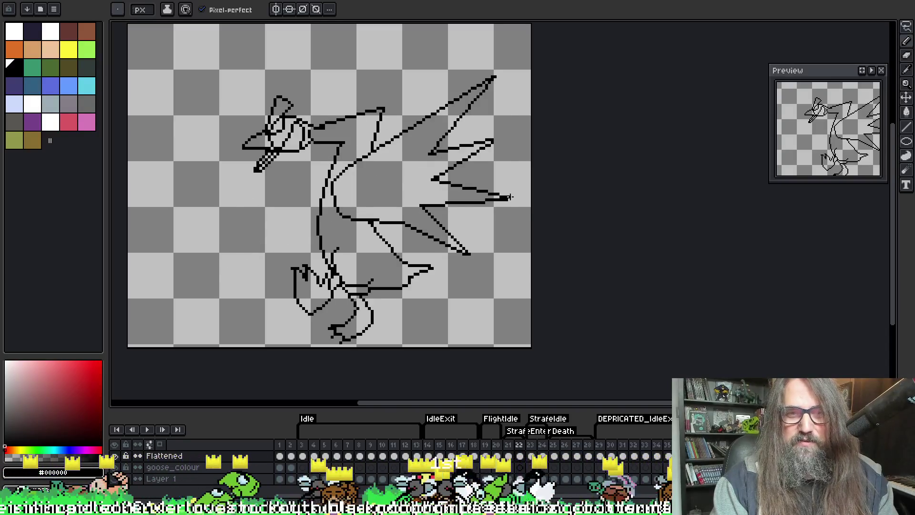
key(Right)
key(Left)
key(Right)
key(Right)
Play the animation, stop on frame 27, and flip between frames 26 and 27
key(Return)
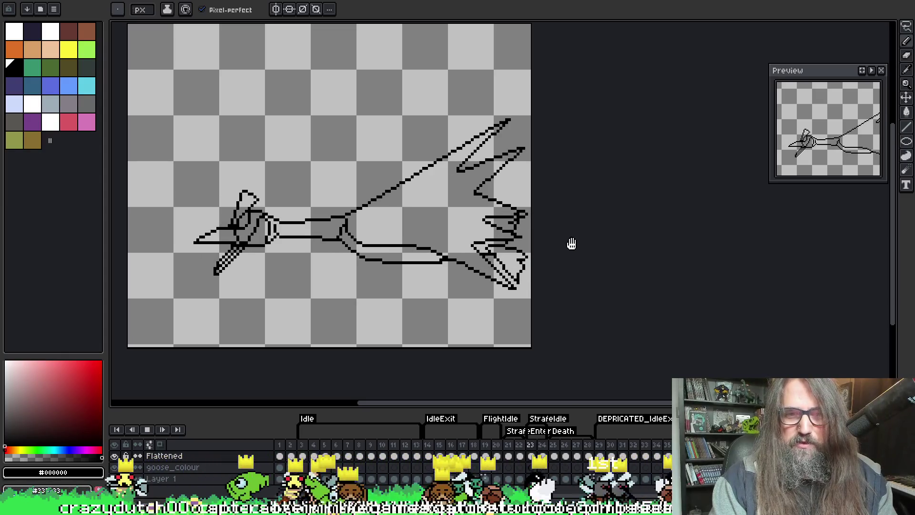
key(Return)
key(Return)
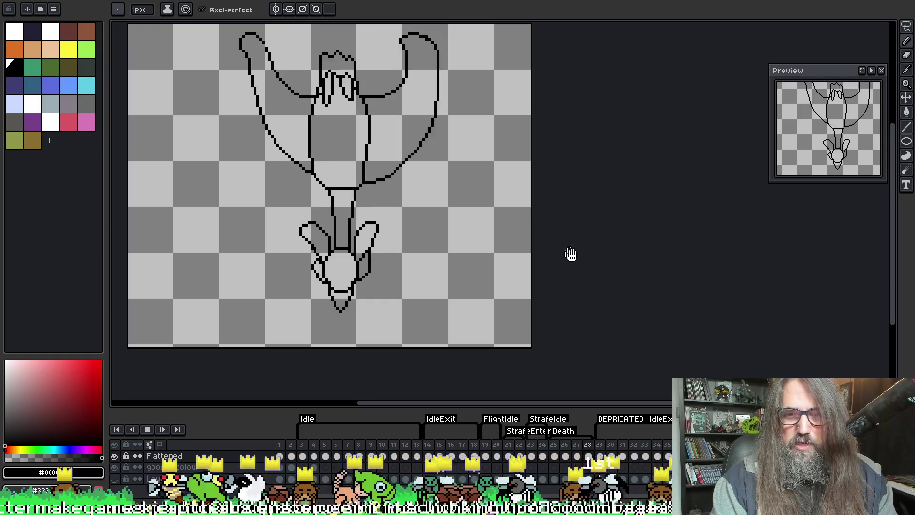
key(Return)
key(Left)
key(Right)
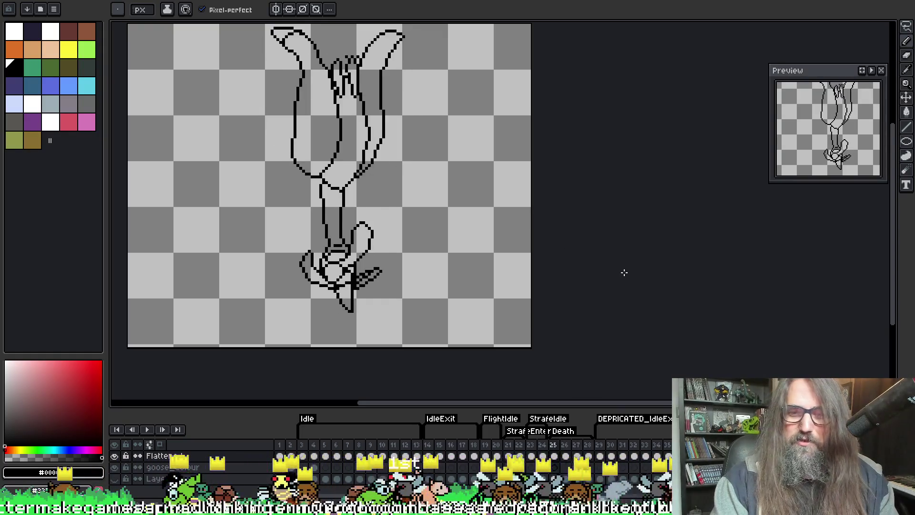
key(Left)
key(Right)
key(Right)
key(Left)
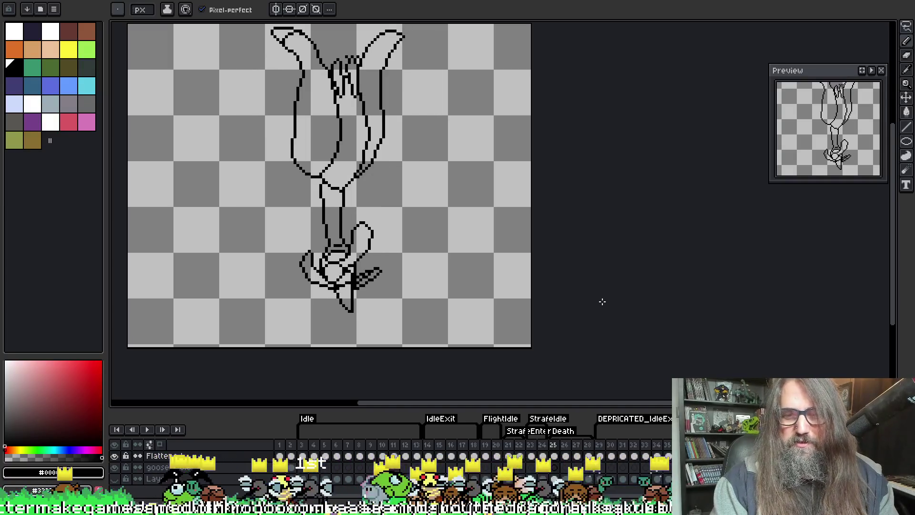
key(Right)
key(Left)
key(Left)
key(Left)
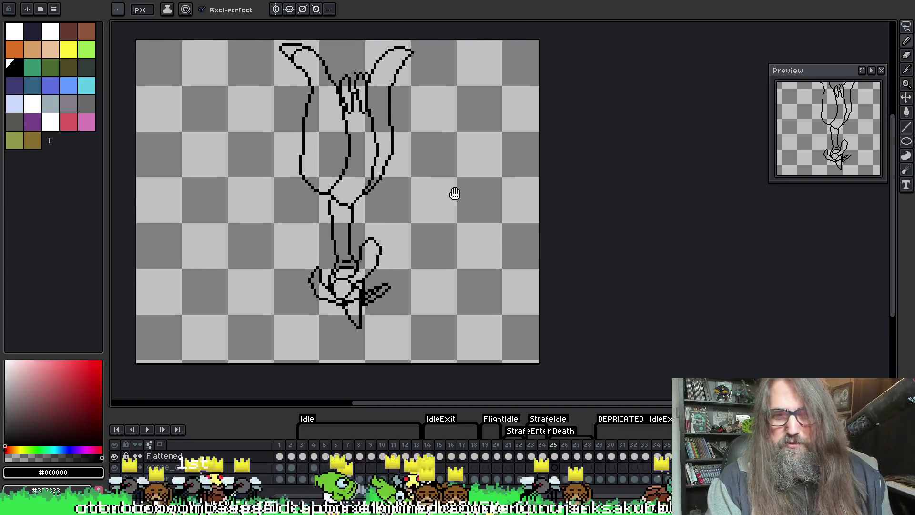
Pan over the diving and hanging goose, pick the Pencil, and start animation playback
scroll(429, 181, up, 1)
drag(406, 174, 414, 199)
key(b)
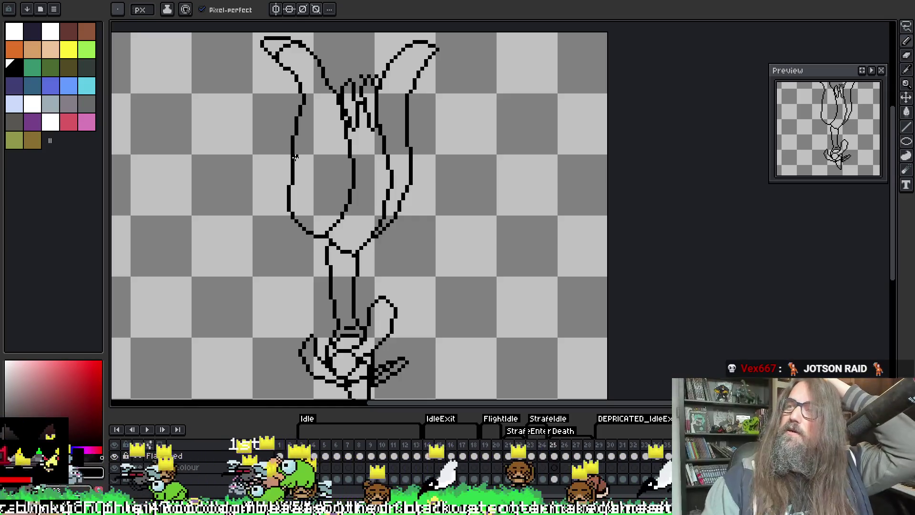
scroll(512, 246, up, 1)
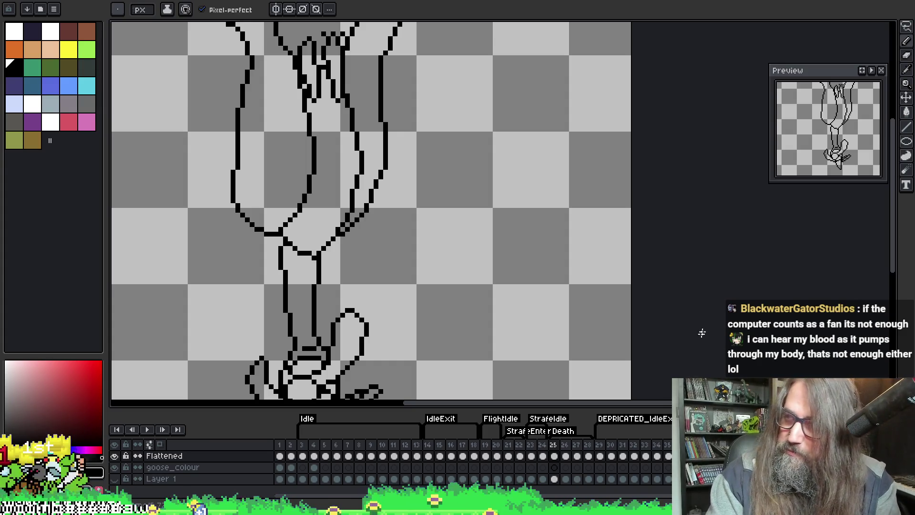
drag(423, 221, 419, 268)
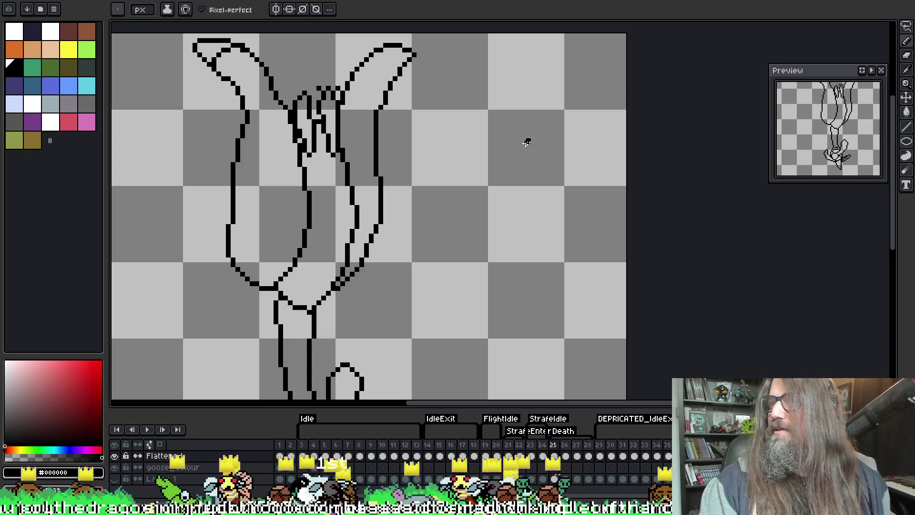
scroll(527, 142, down, 3)
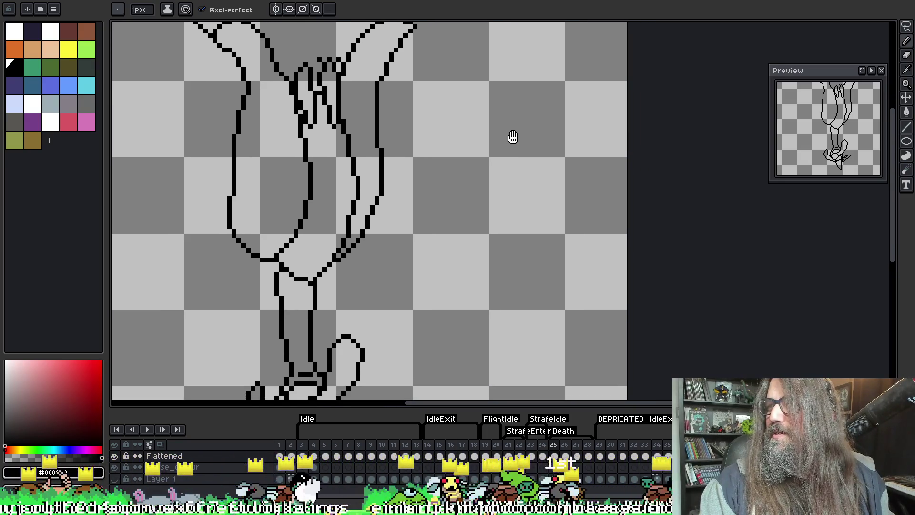
drag(513, 137, 513, 129)
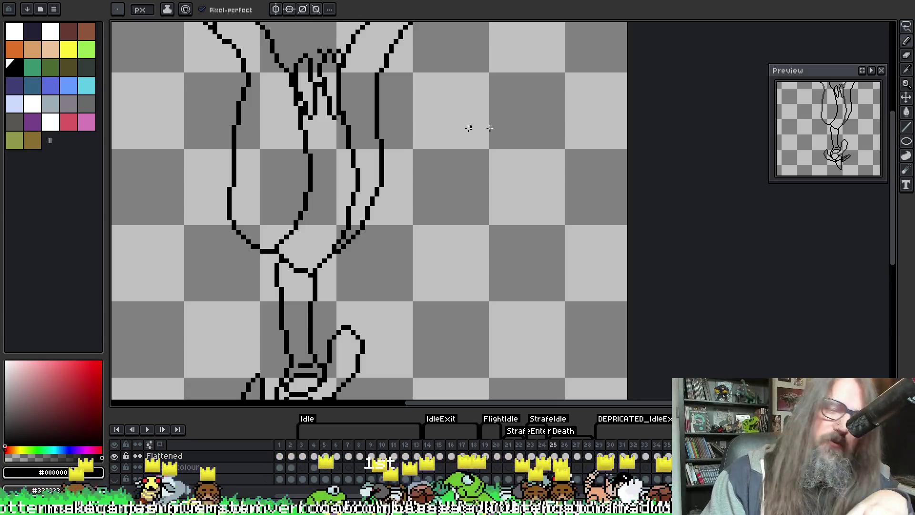
key(Return)
scroll(276, 102, down, 2)
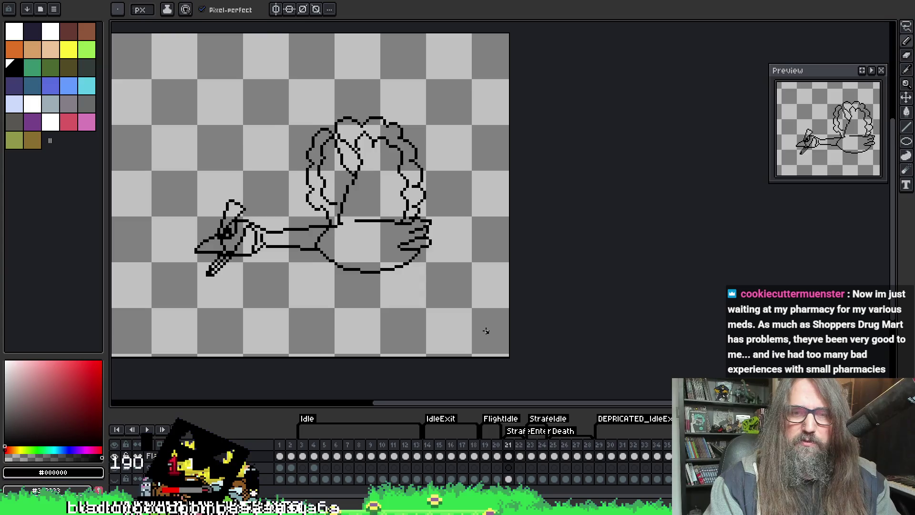
Stop on frame 22, play on to the frame 24 dive, then maximize the YouTube window
click(520, 445)
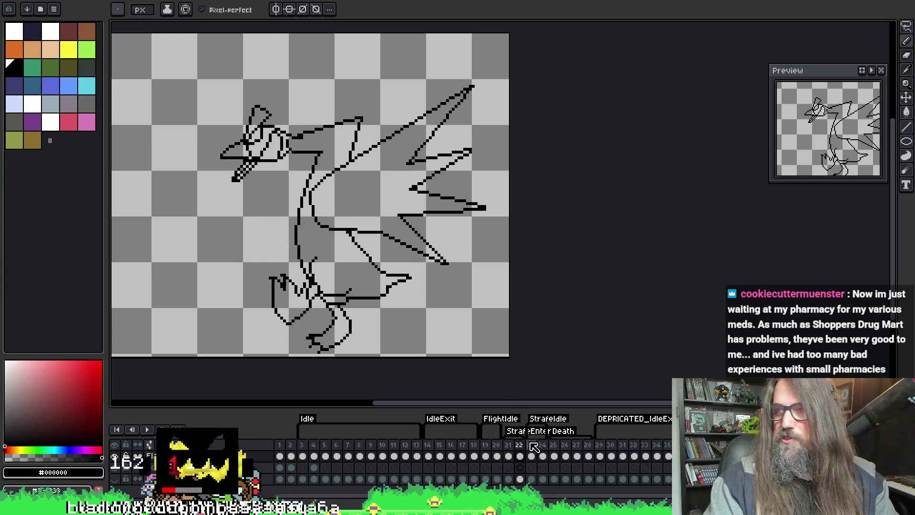
key(Return)
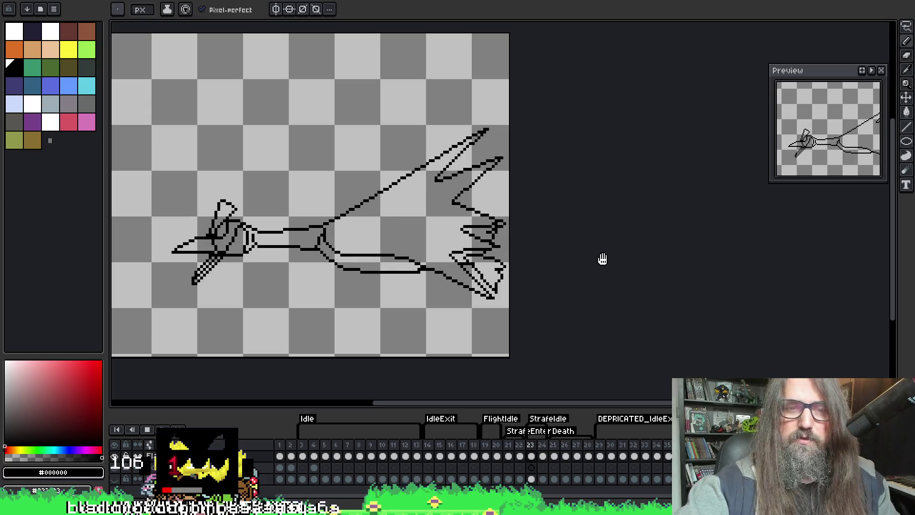
key(Return)
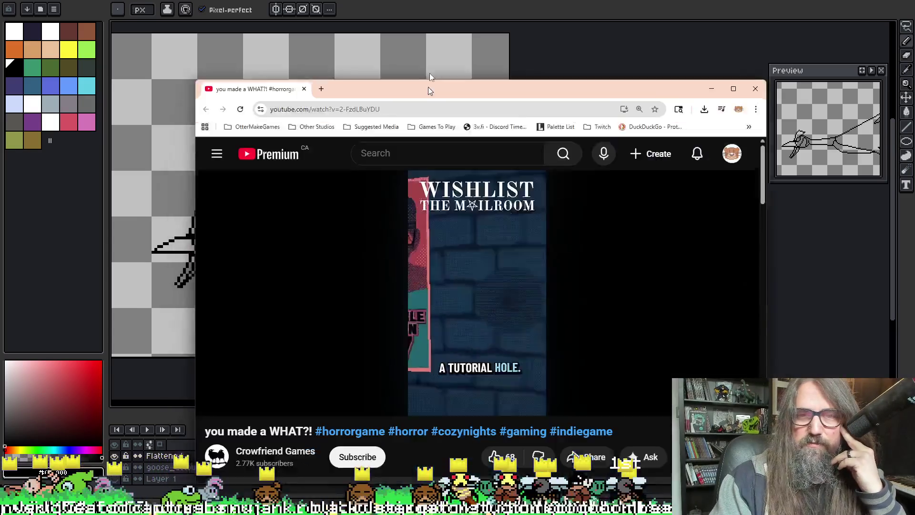
drag(430, 83, 333, 0)
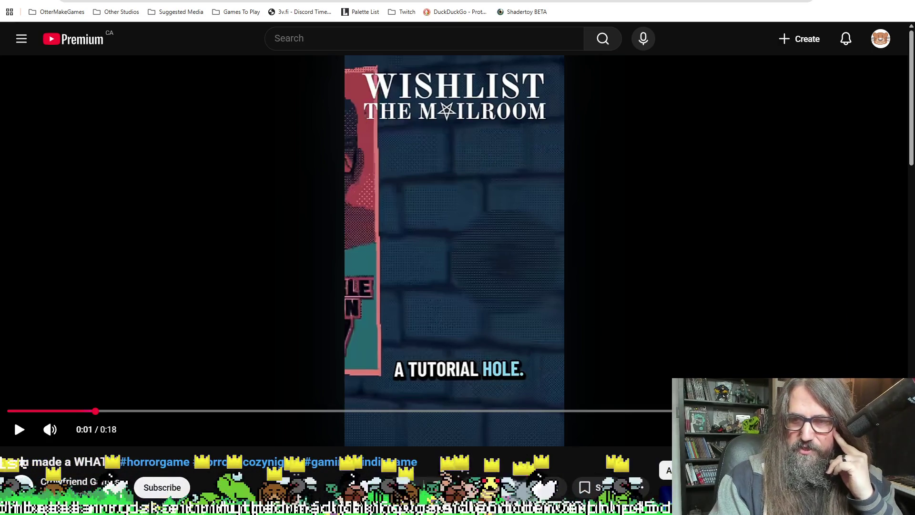
Watch the 'you made a WHAT?!' Short fullscreen, exit it, and minimize the browser
double_click(479, 371)
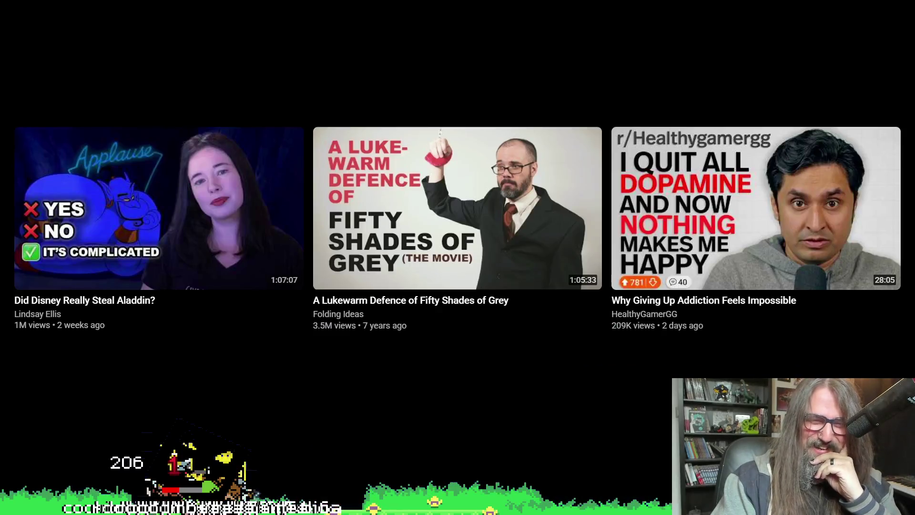
key(Escape)
key(super+Down)
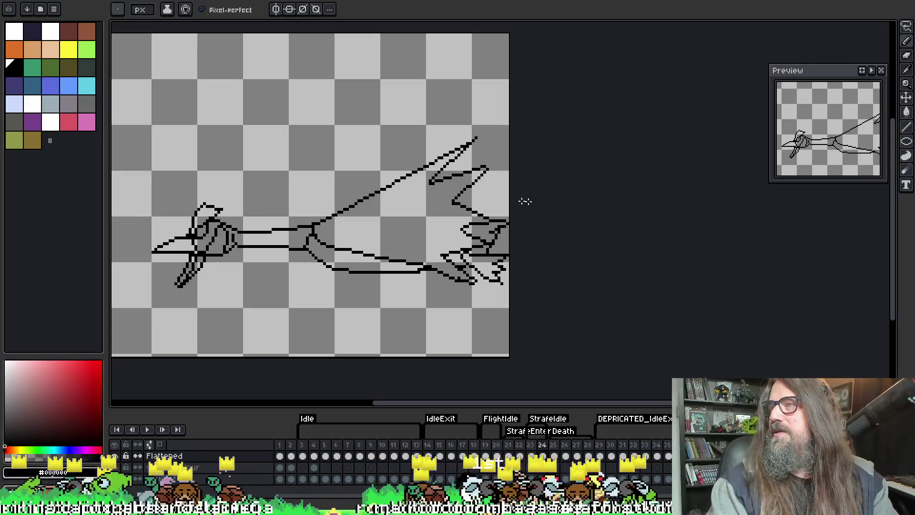
Play the hanging frames, compare frames 27 and 28, then switch to the wood tile strip sprite
drag(292, 102, 351, 113)
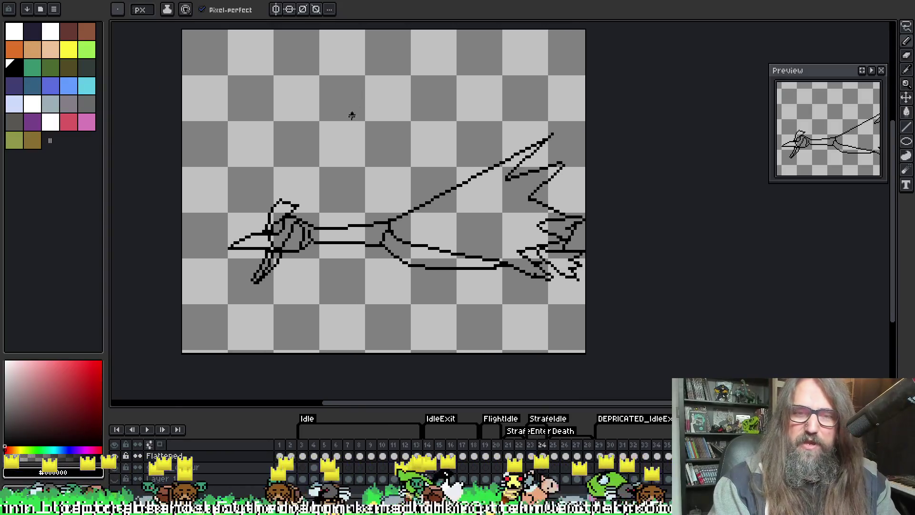
key(Return)
key(Return)
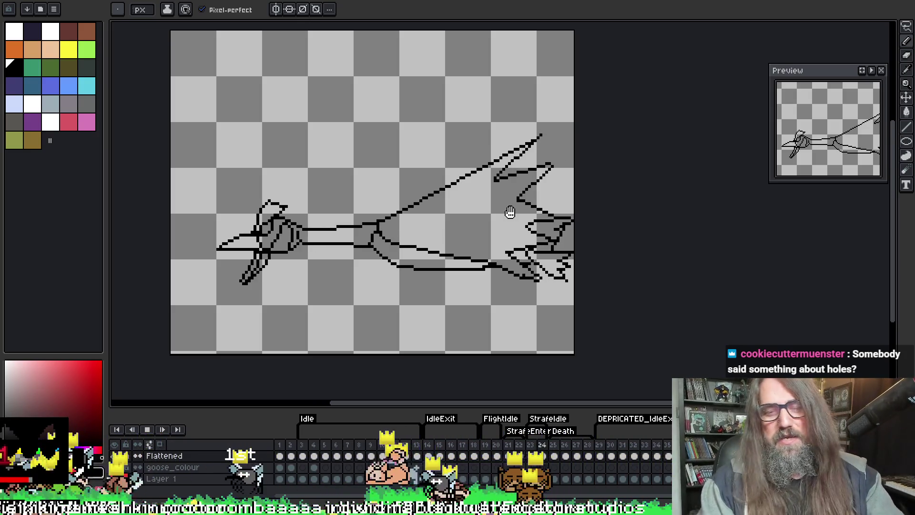
key(Return)
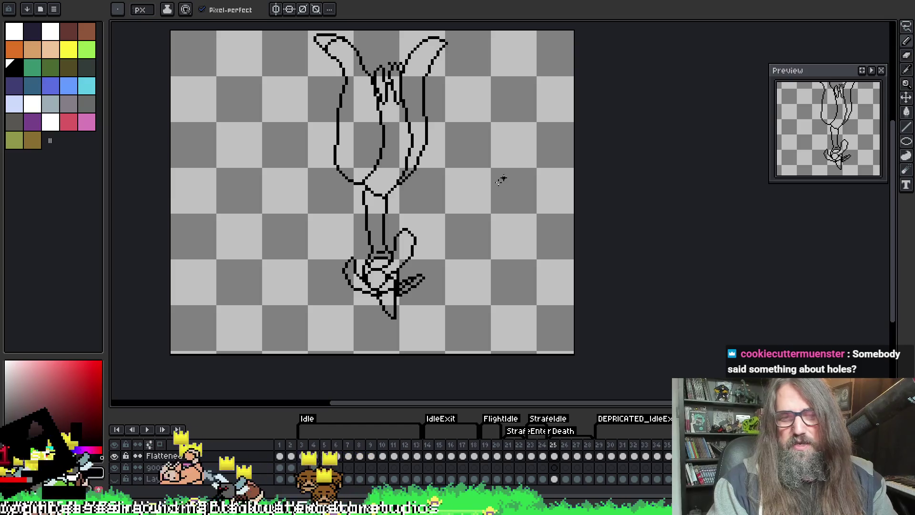
key(Right)
key(Right)
key(Right)
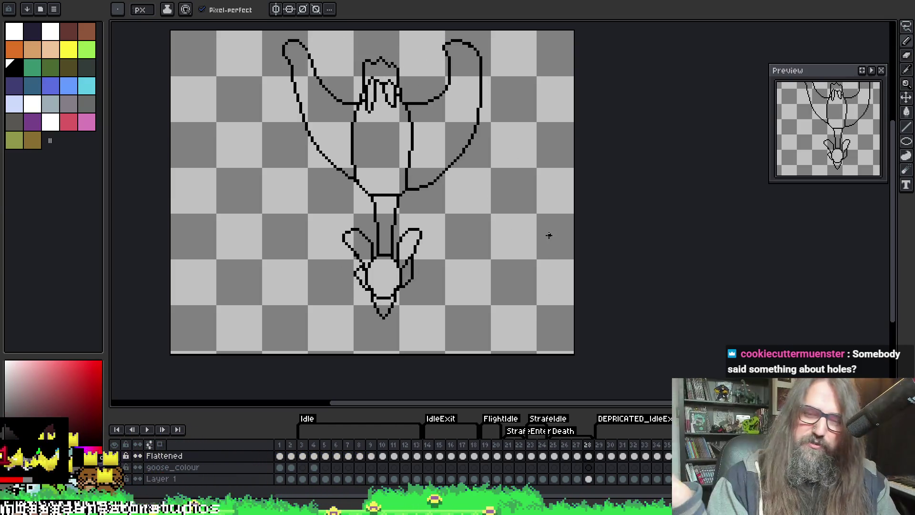
key(Left)
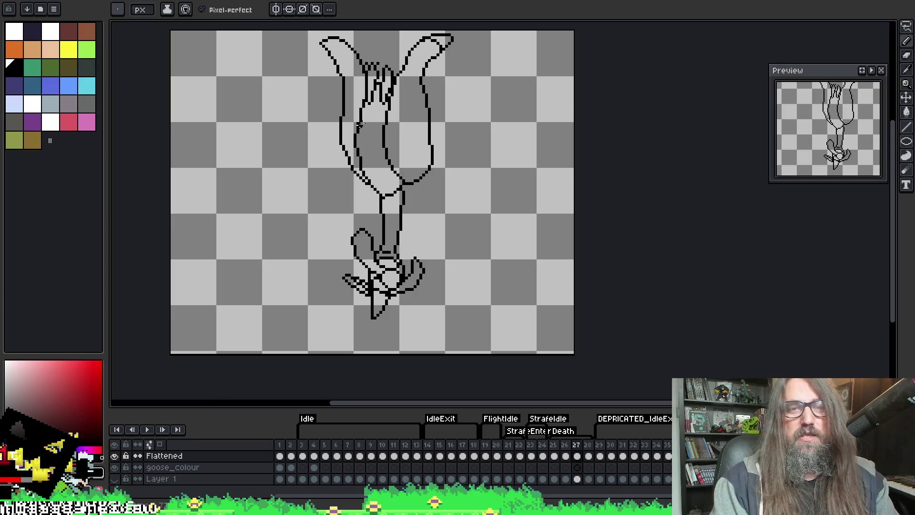
key(ctrl+Tab)
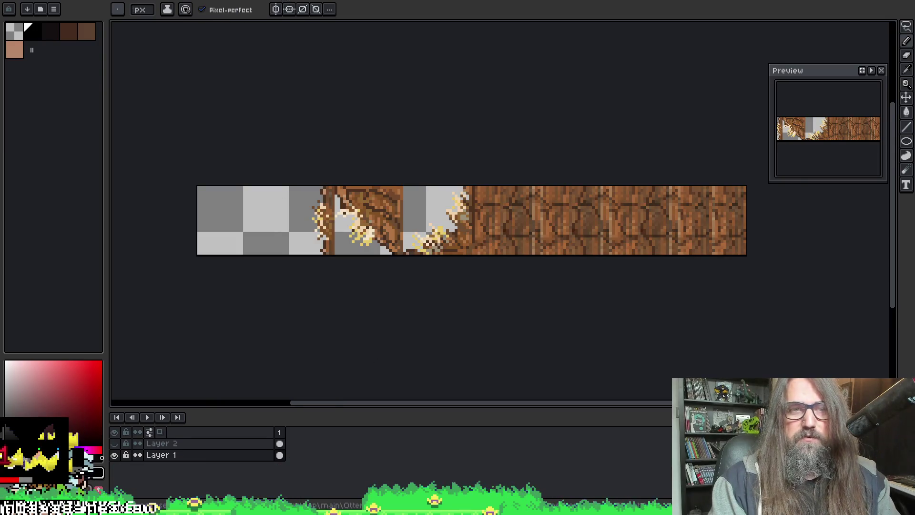
Play and step through the other goose sprite's frames 11 to 20, then return to the hanging goose
key(ctrl+Tab)
key(Return)
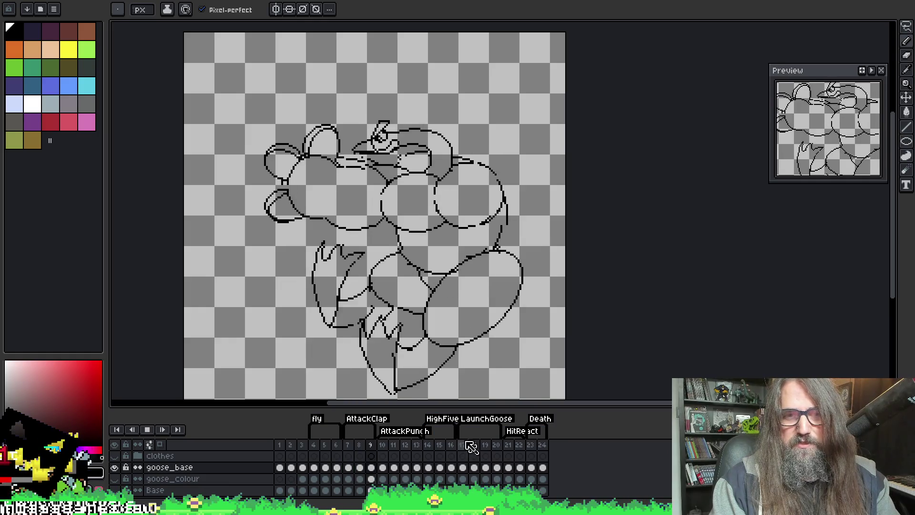
drag(472, 279, 458, 268)
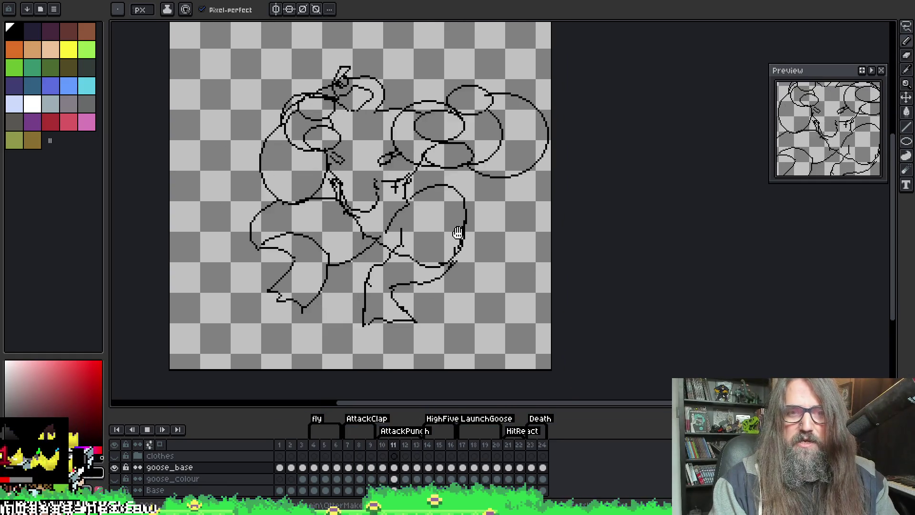
key(Return)
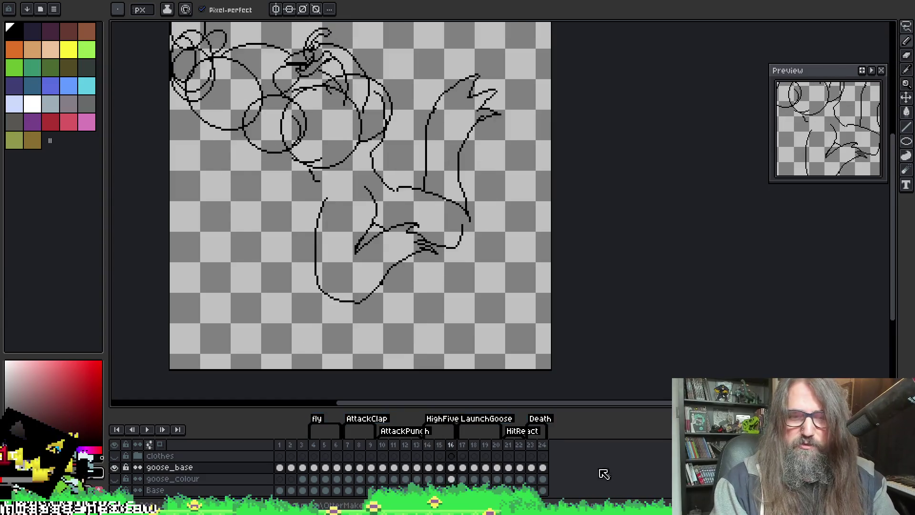
key(Return)
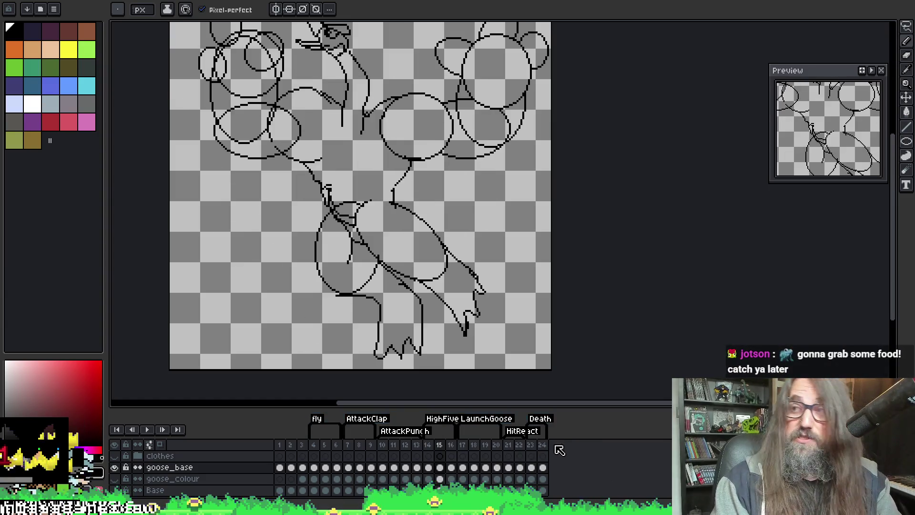
key(Right)
key(Right)
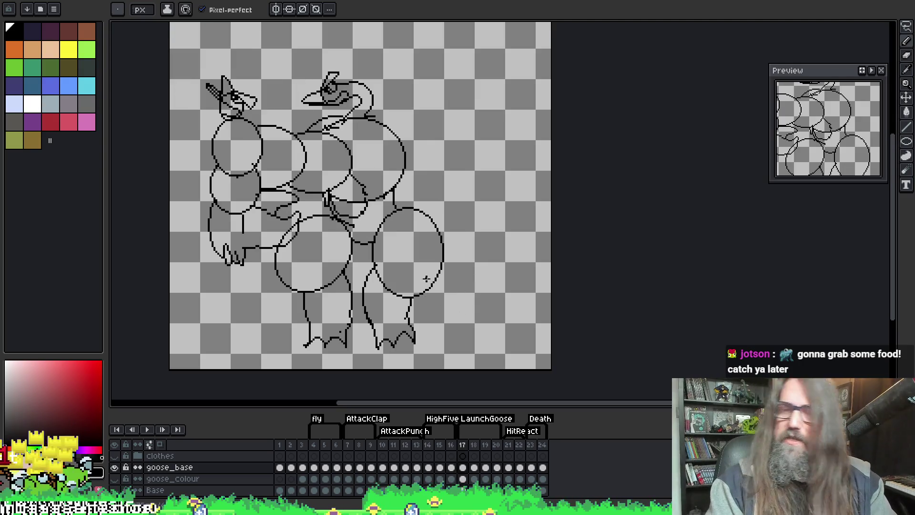
key(Right)
key(Right)
key(Right)
key(Return)
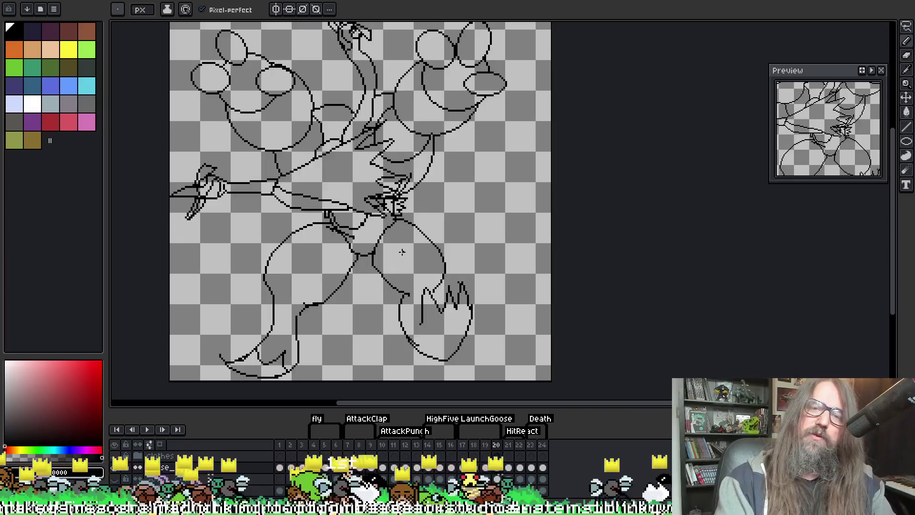
key(Return)
key(Return)
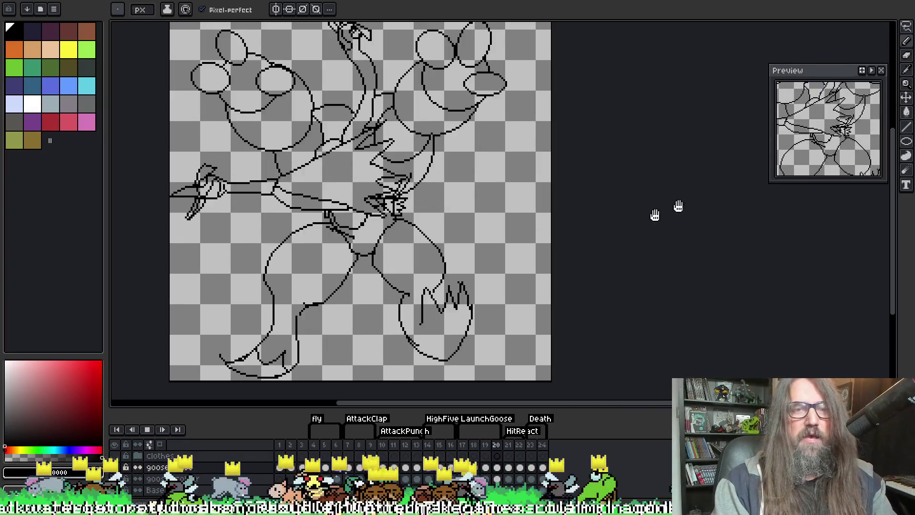
key(Return)
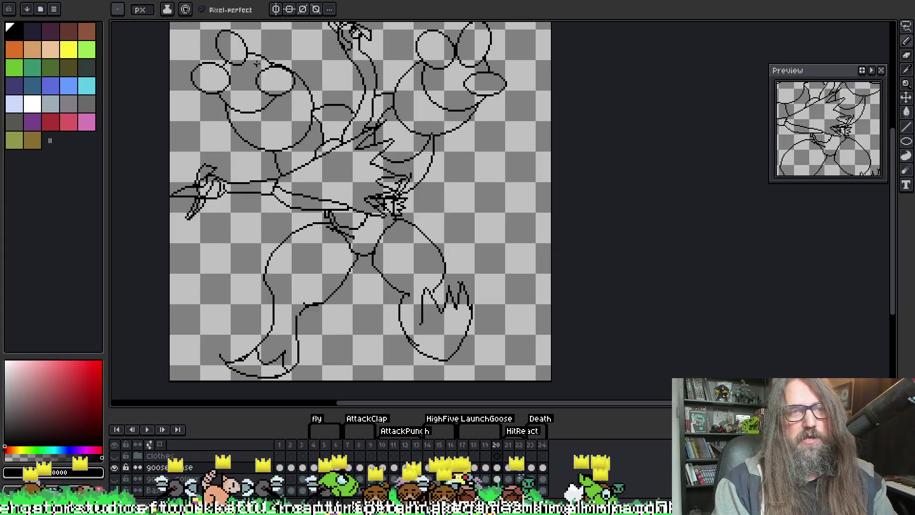
key(ctrl+Tab)
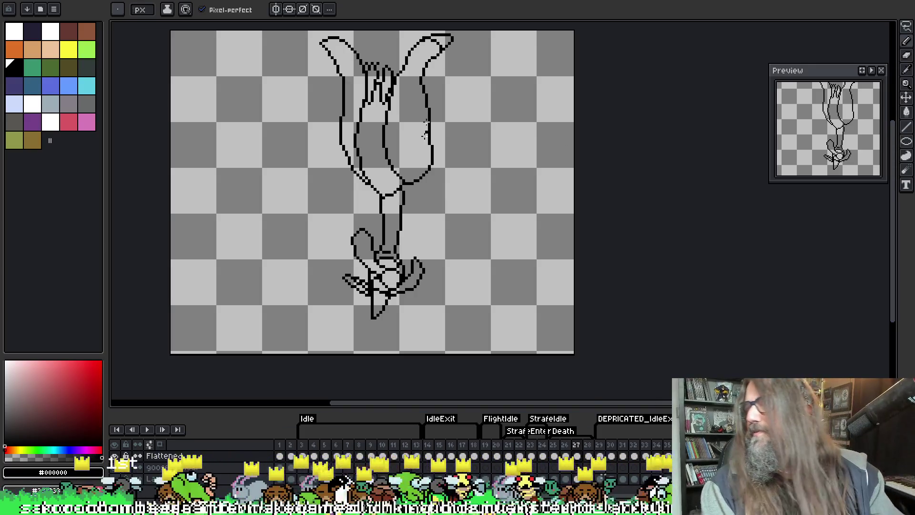
Replay the head-down dive frames, then turn on Onion Skin with F3
mouse_move(507, 212)
mouse_down()
mouse_move(427, 205)
mouse_move(441, 240)
mouse_move(439, 230)
mouse_up()
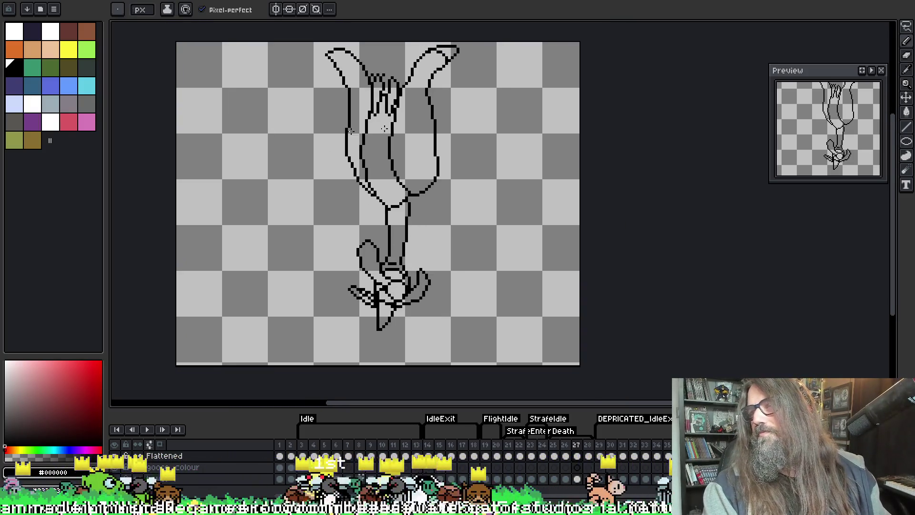
key(i)
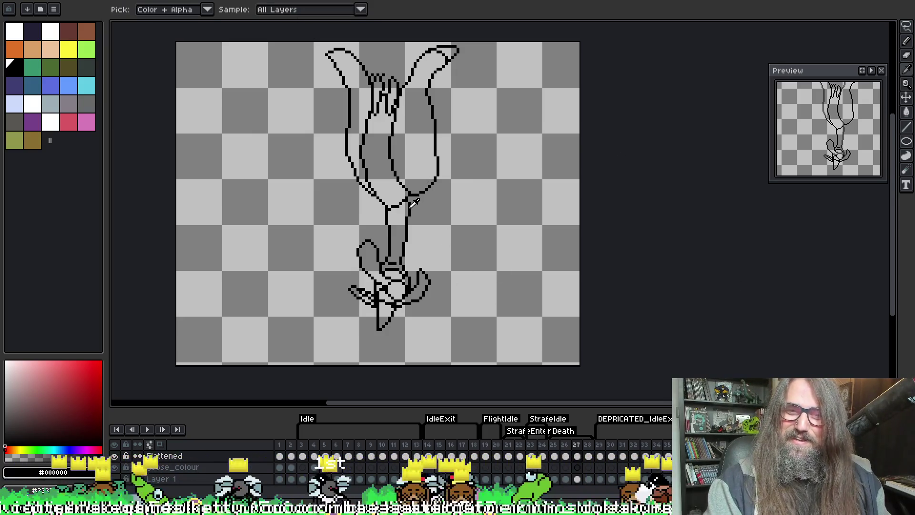
key(b)
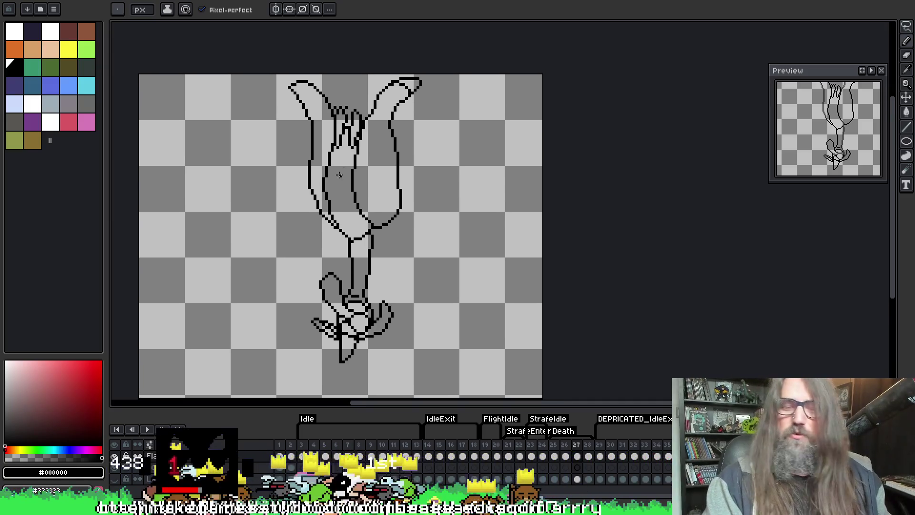
key(comma)
key(Return)
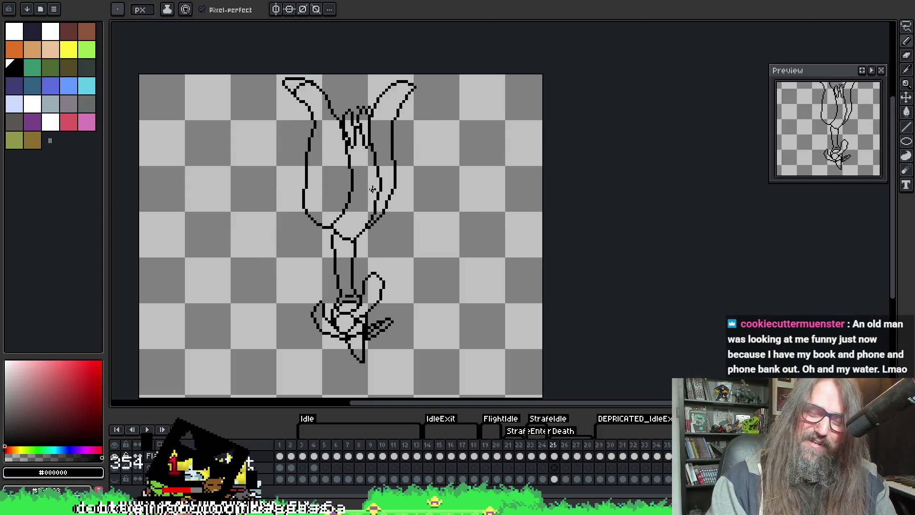
drag(290, 120, 295, 133)
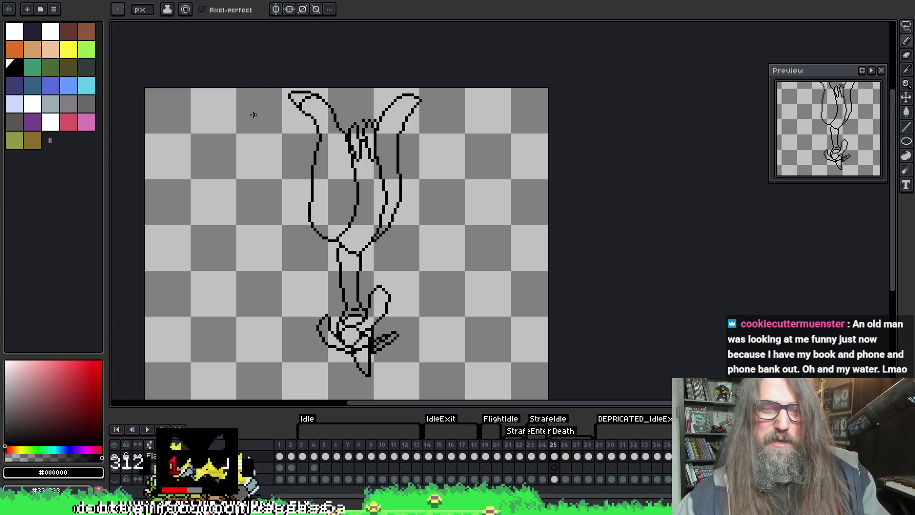
key(F3)
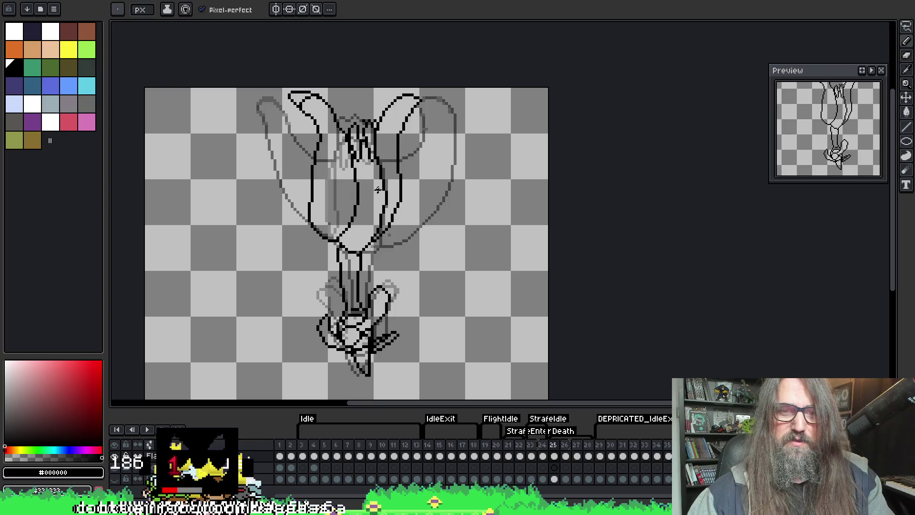
Flip between frames 25 and 26 with onion-skin ghosts showing to compare wing poses
key(Right)
key(Left)
key(Right)
key(Right)
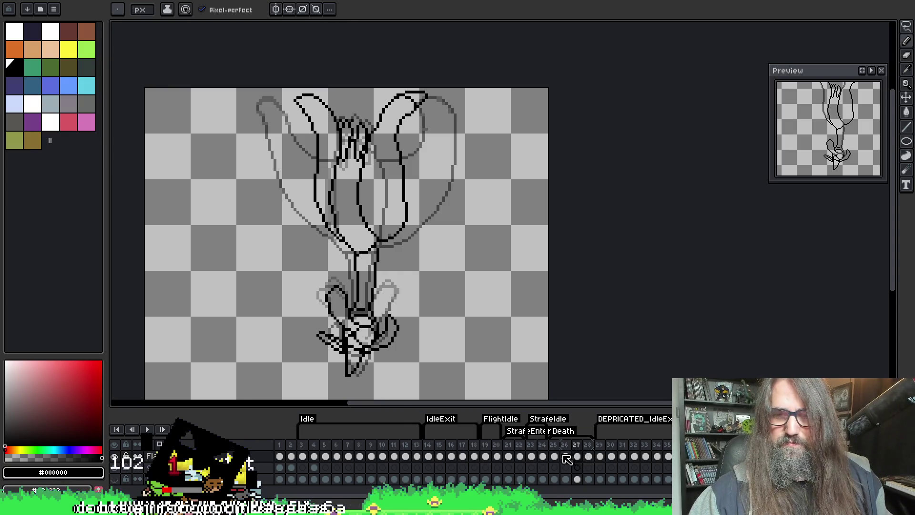
key(Left)
key(Left)
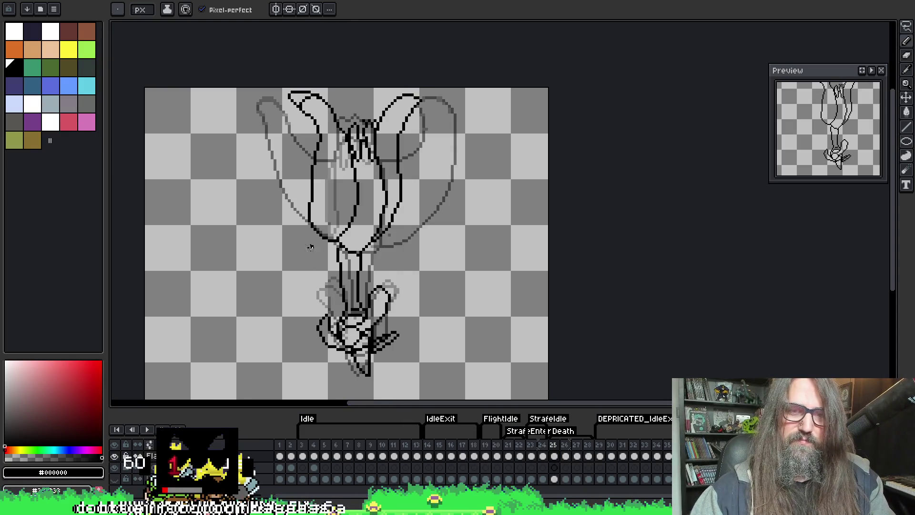
key(Right)
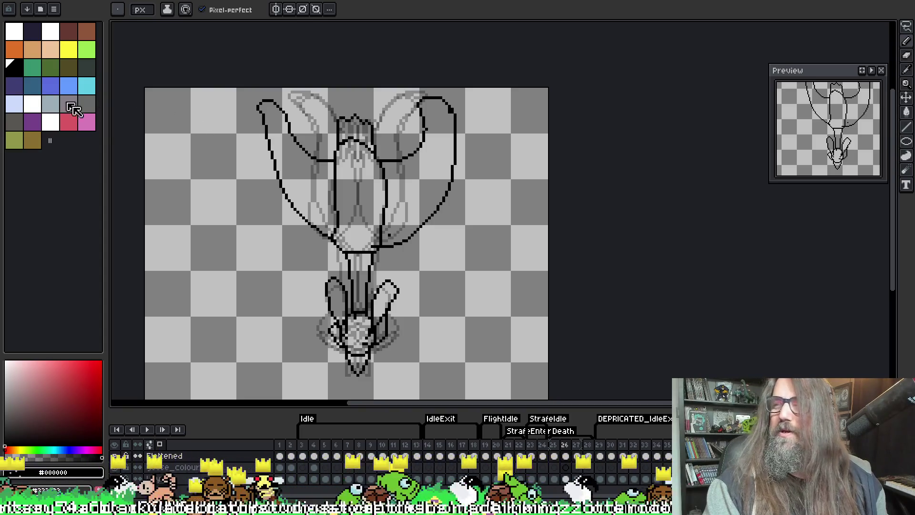
scroll(120, 127, down, 1)
scroll(379, 177, up, 2)
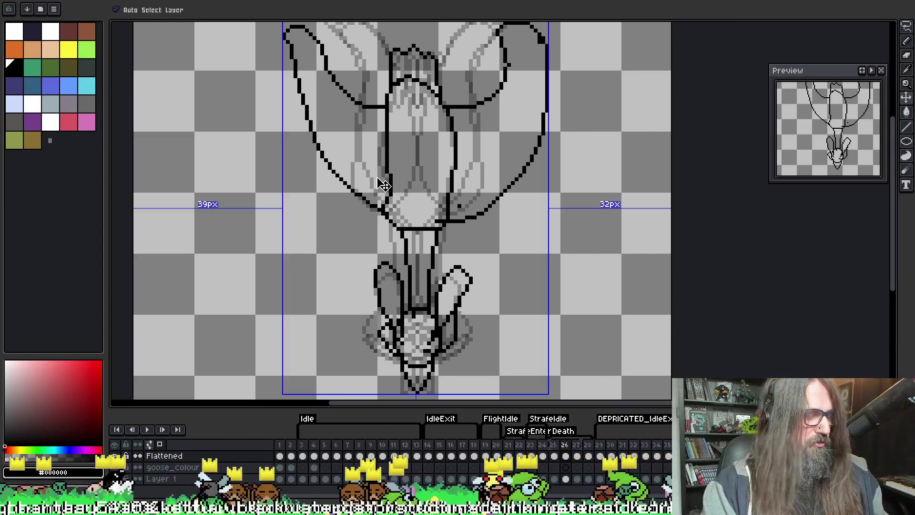
drag(342, 153, 345, 155)
Turn Onion Skin off and keep toggling between the folded-wing and open-wing frames
key(F3)
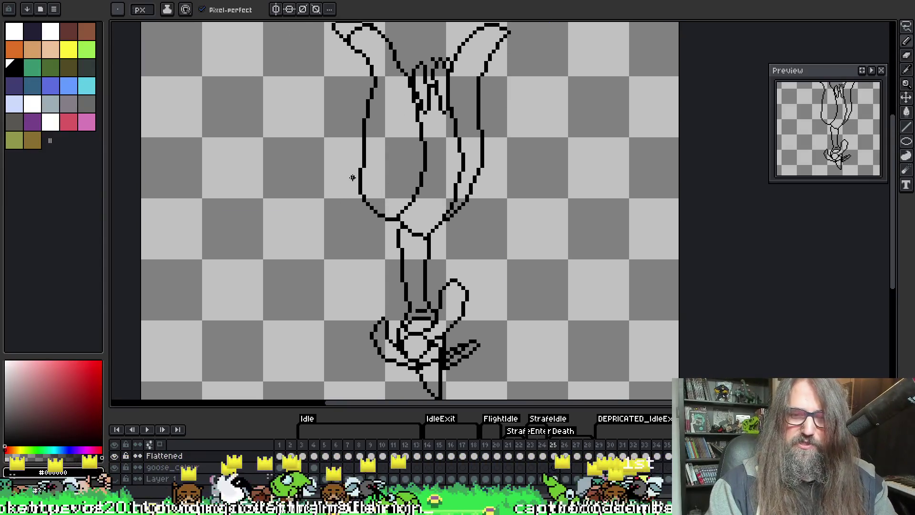
scroll(349, 195, down, 1)
drag(348, 196, 311, 190)
scroll(334, 191, up, 1)
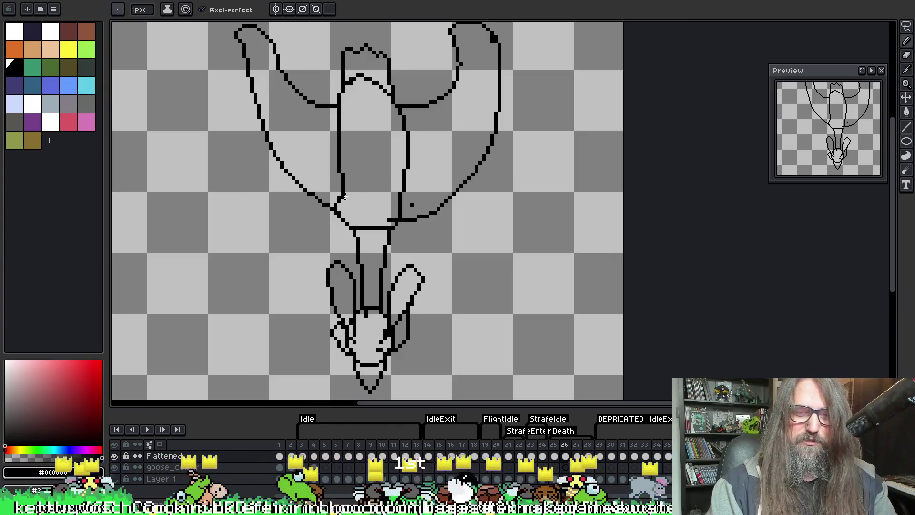
key(Left)
key(Right)
key(Left)
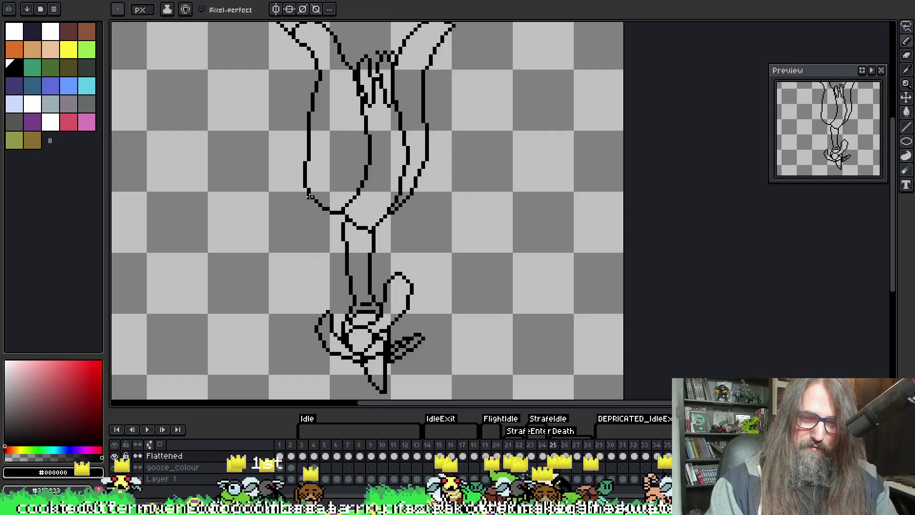
key(Left)
key(Right)
key(Left)
key(Right)
Step through frames 25 to 27 once more, then jump back to frame 21
key(Right)
key(Left)
key(Right)
key(Right)
key(Left)
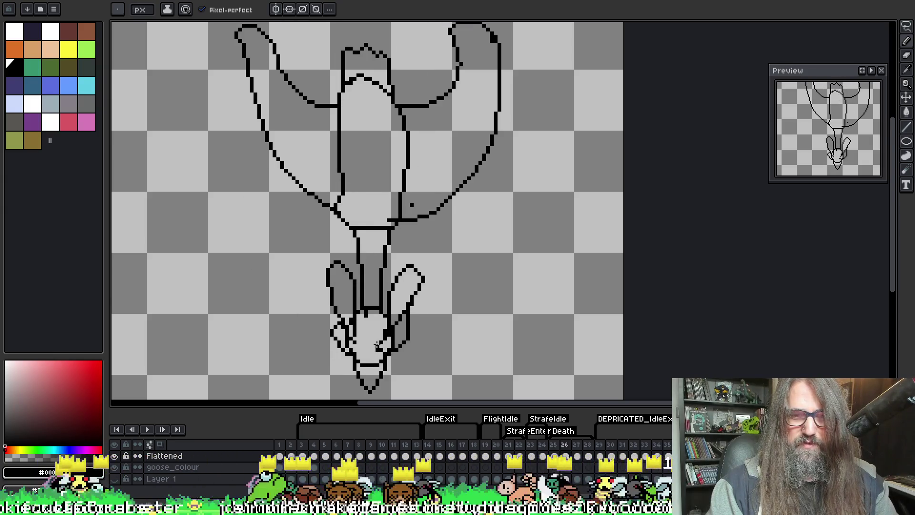
scroll(377, 345, up, 1)
scroll(355, 279, down, 1)
scroll(351, 268, up, 2)
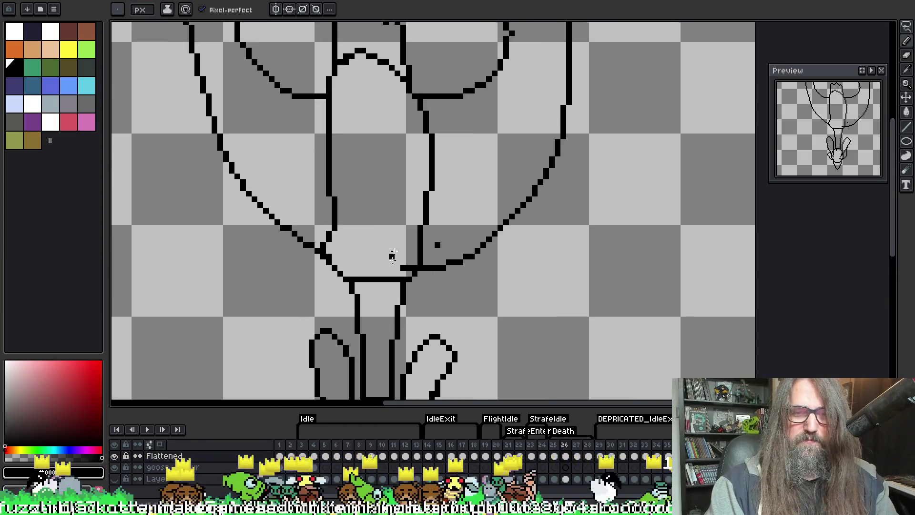
key(Left)
scroll(297, 141, down, 1)
key(Right)
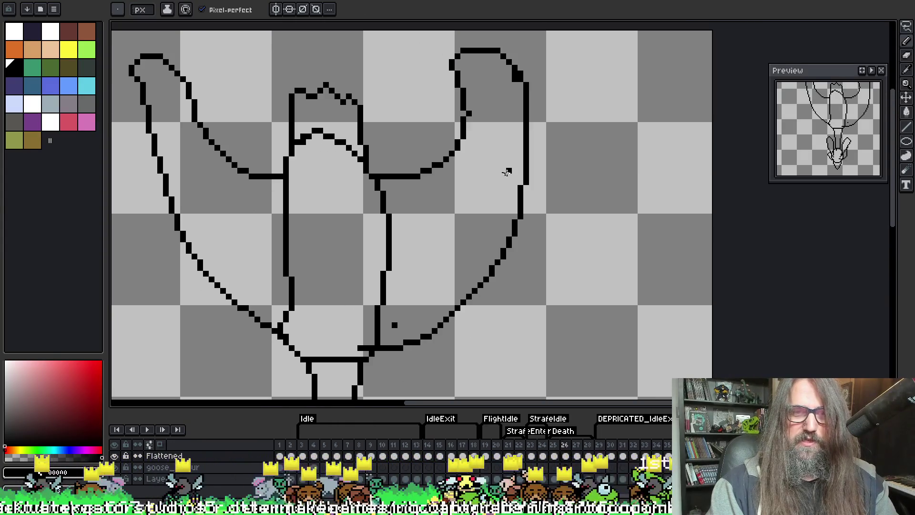
key(Left)
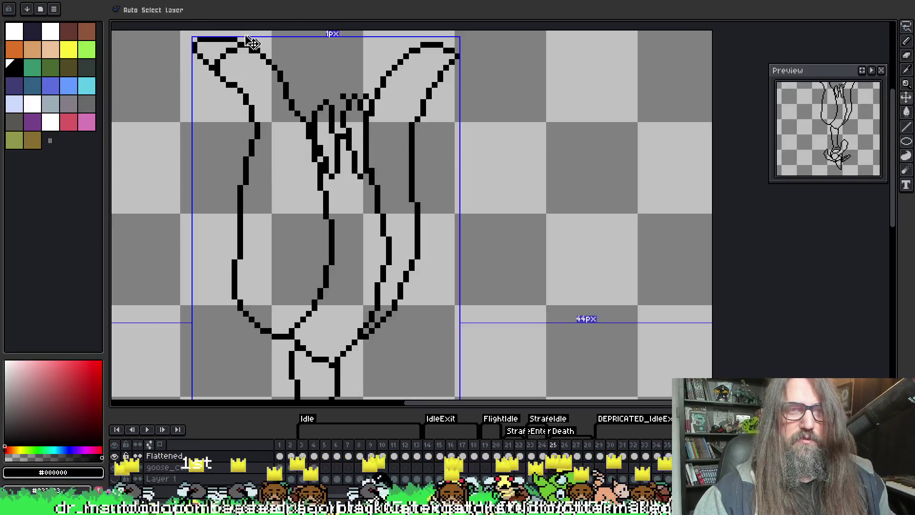
key(Left)
key(Left)
key(Left)
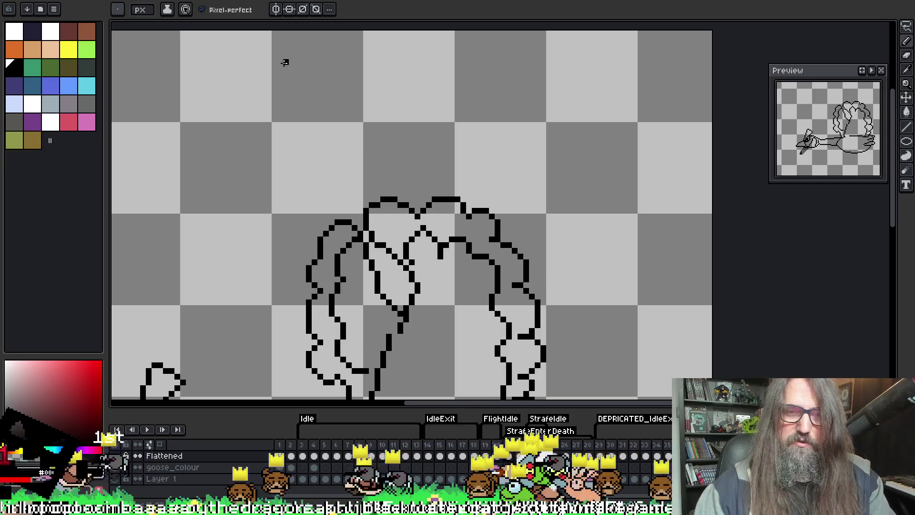
Play the animation through, stop it, and select frame 25 in the timeline
scroll(327, 202, down, 2)
key(Return)
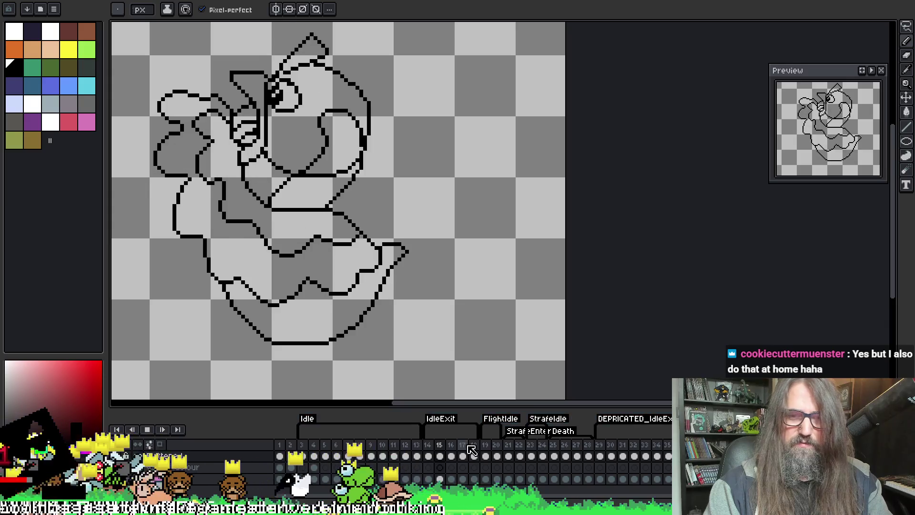
key(Return)
click(556, 445)
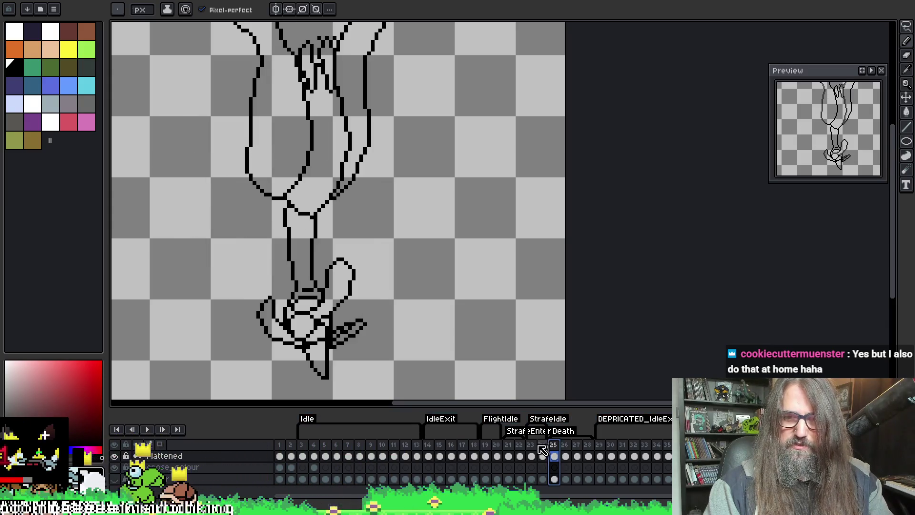
Frame the folded-wing goose's upper body and ready the Pencil, briefly trying the Eyedropper
drag(399, 266, 416, 266)
scroll(398, 253, down, 2)
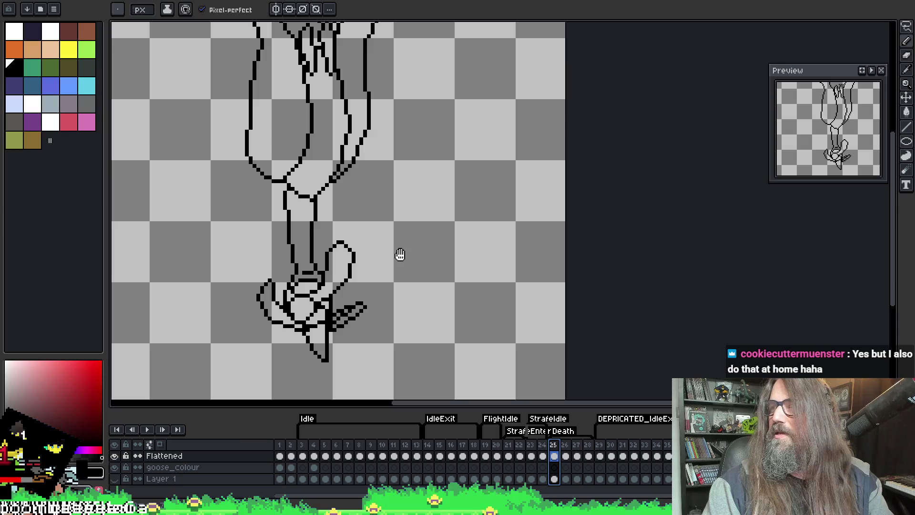
scroll(399, 253, down, 1)
scroll(403, 248, up, 2)
scroll(303, 302, up, 4)
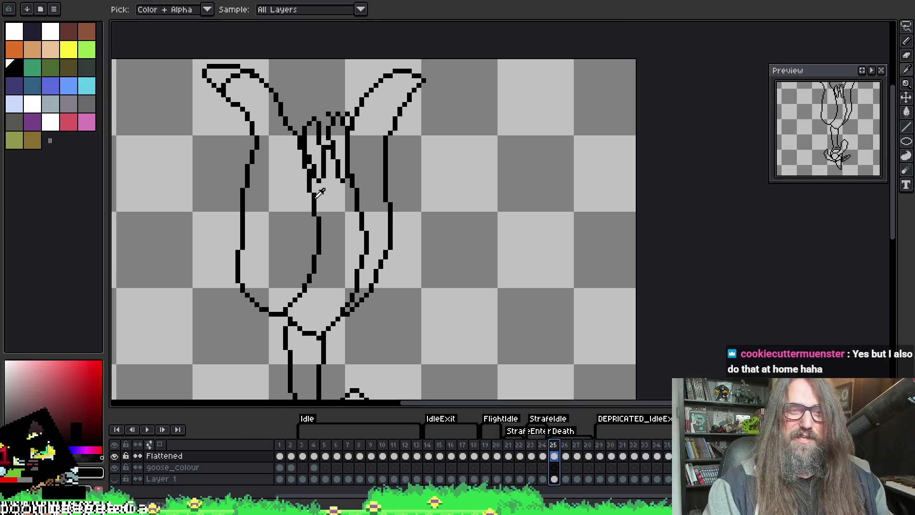
key(b)
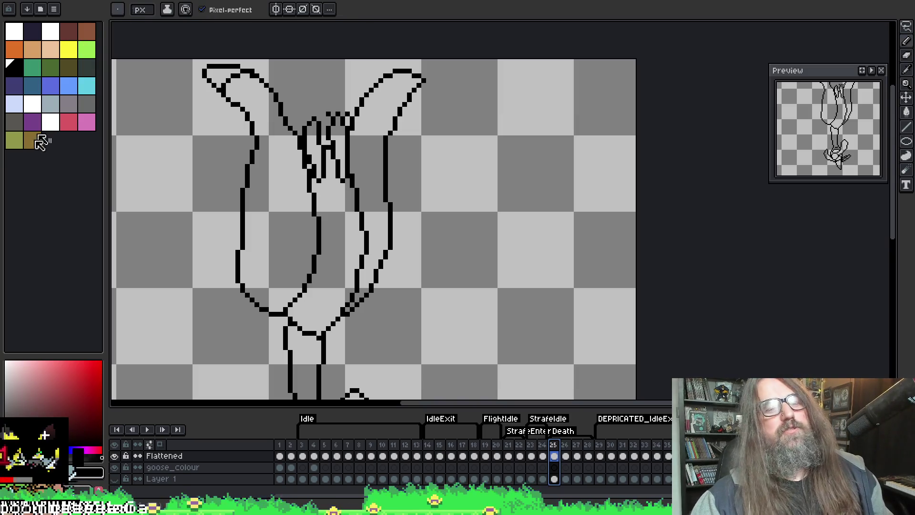
key(i)
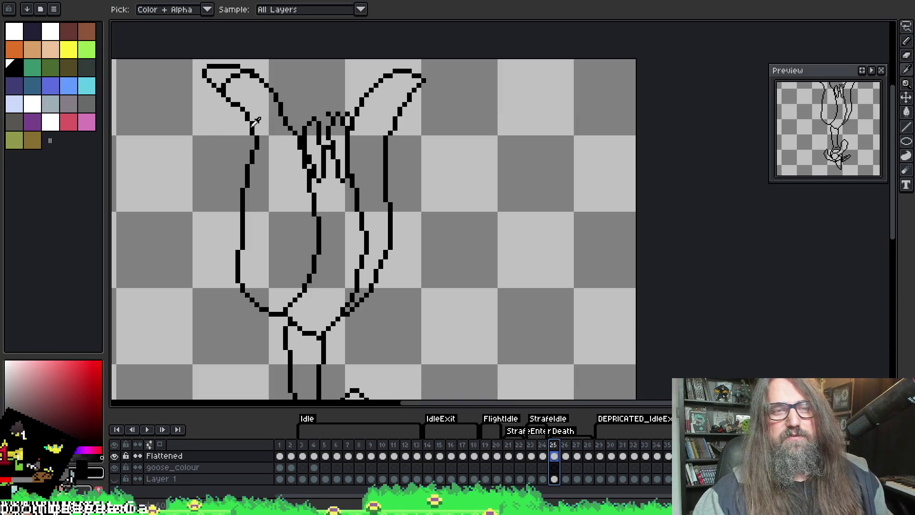
key(b)
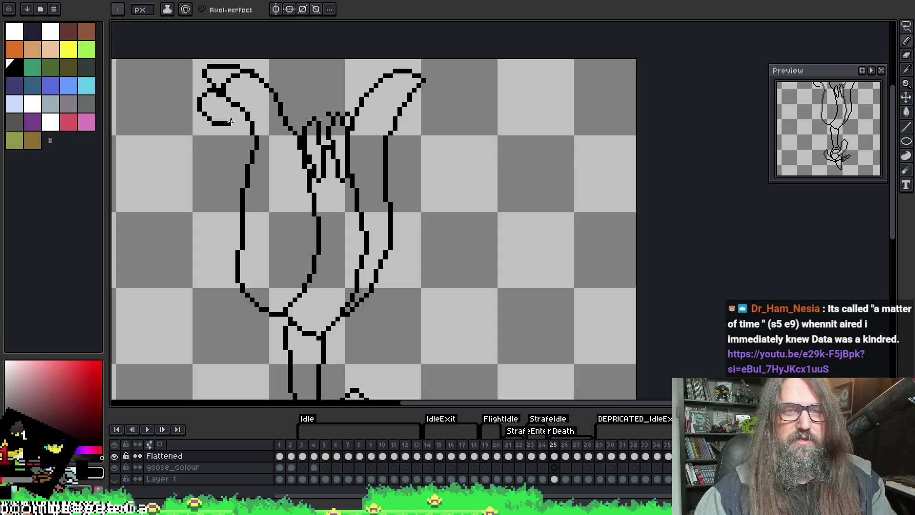
Draw a curved stroke down from the upper-left tip, then step through the frames toward 25
mouse_move(215, 127)
mouse_down()
mouse_move(206, 151)
mouse_move(231, 167)
mouse_up()
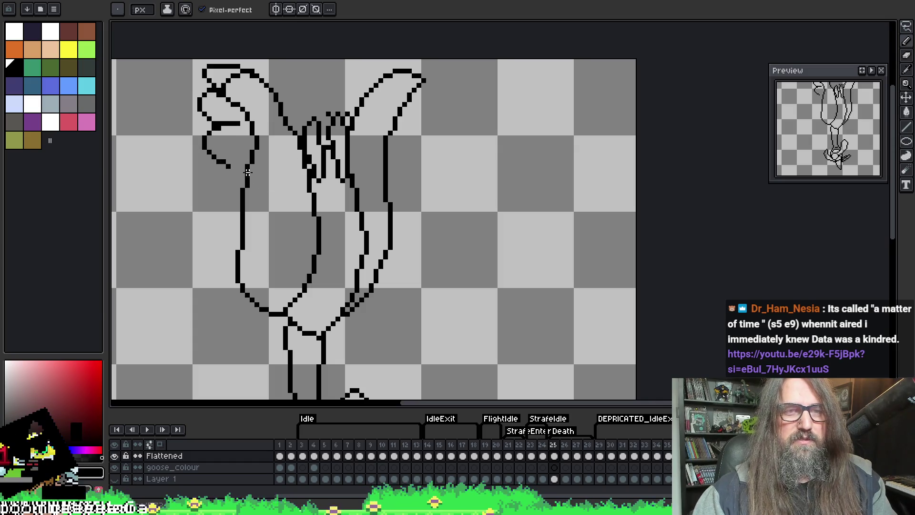
mouse_move(219, 171)
mouse_down()
mouse_move(206, 197)
mouse_move(228, 215)
mouse_up()
key(Left)
key(Left)
key(Left)
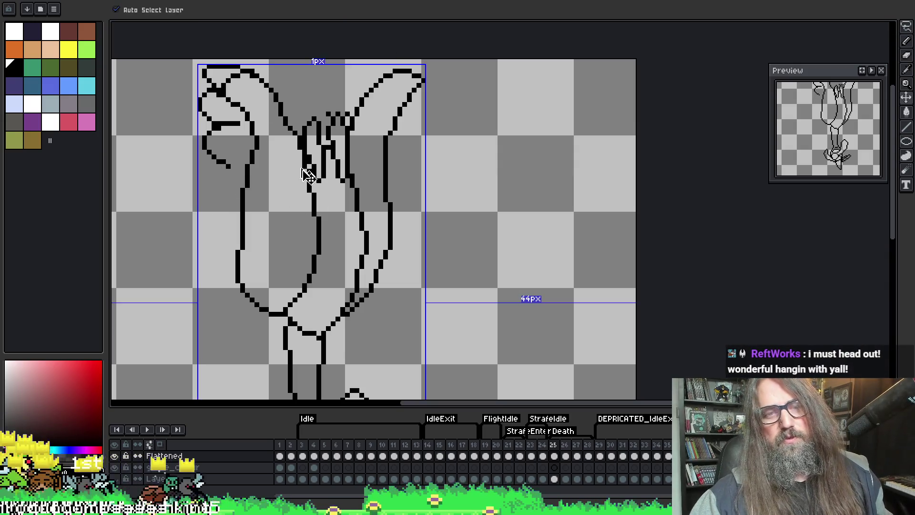
key(Right)
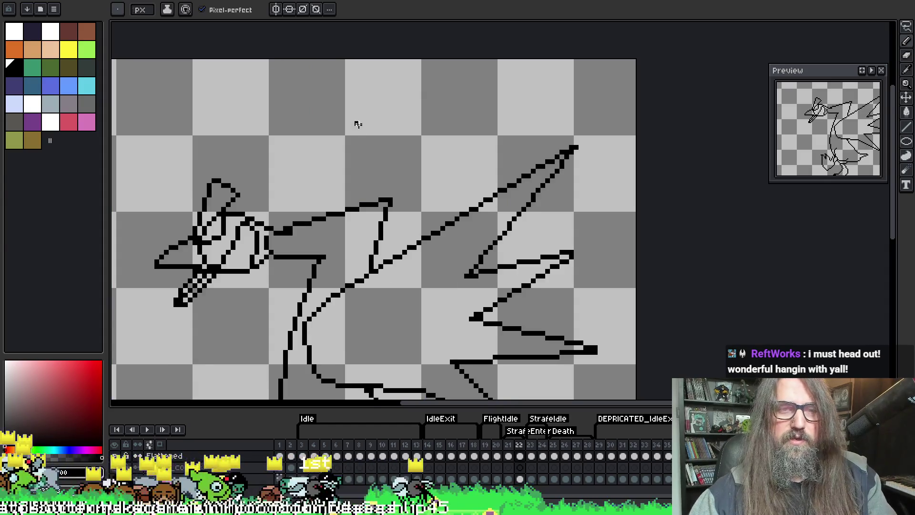
key(Right)
key(Right)
key(Left)
key(Right)
key(Left)
key(Left)
key(Right)
key(Right)
key(Right)
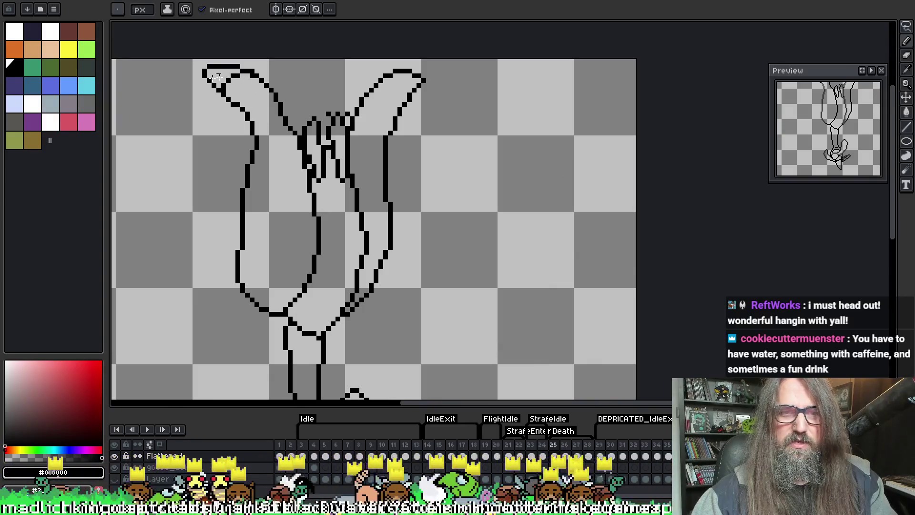
key(Right)
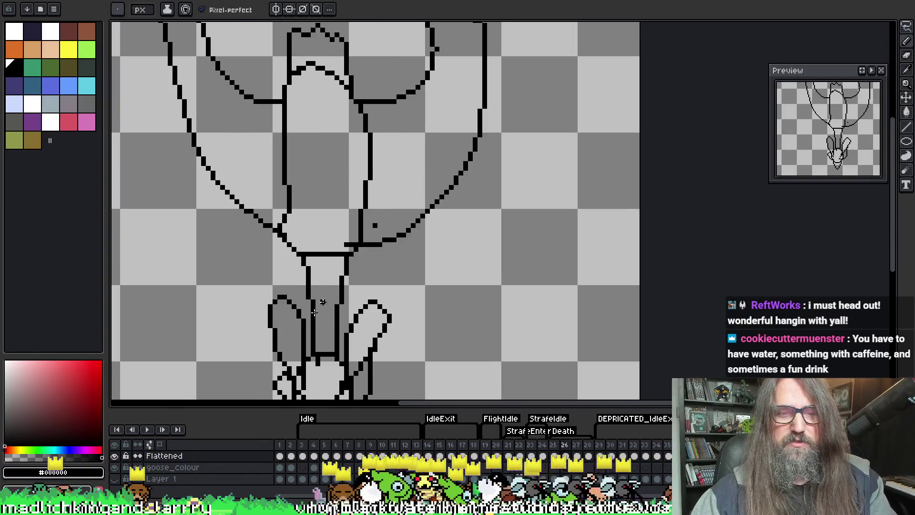
On frame 25, sketch the looping head outline and a short line down the neck
scroll(239, 247, up, 5)
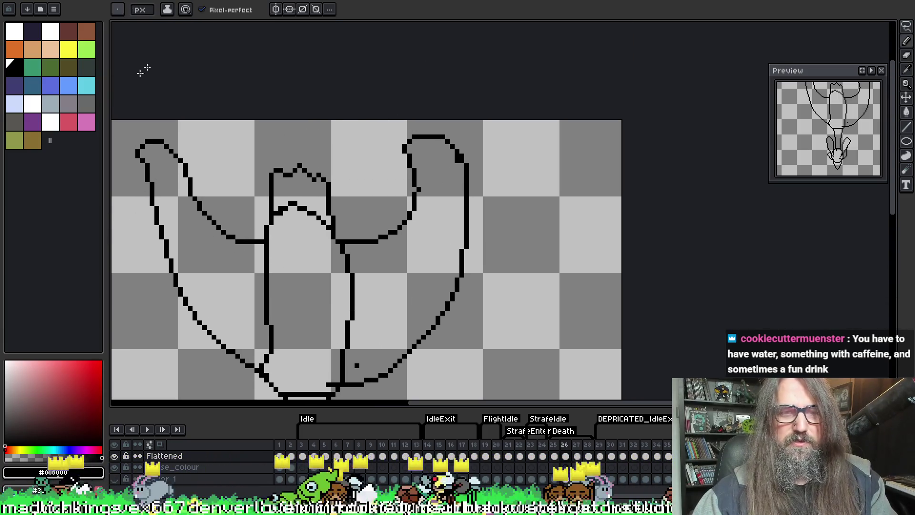
key(Right)
key(Left)
key(Left)
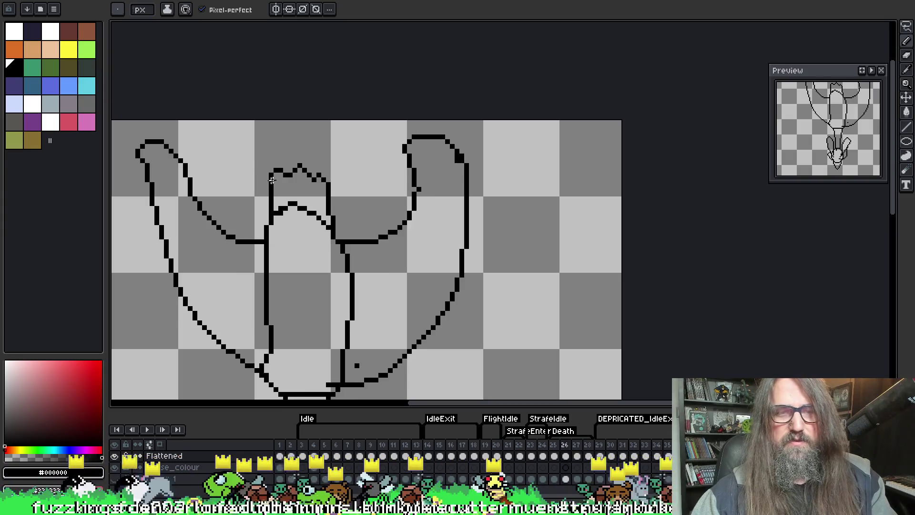
drag(235, 169, 247, 128)
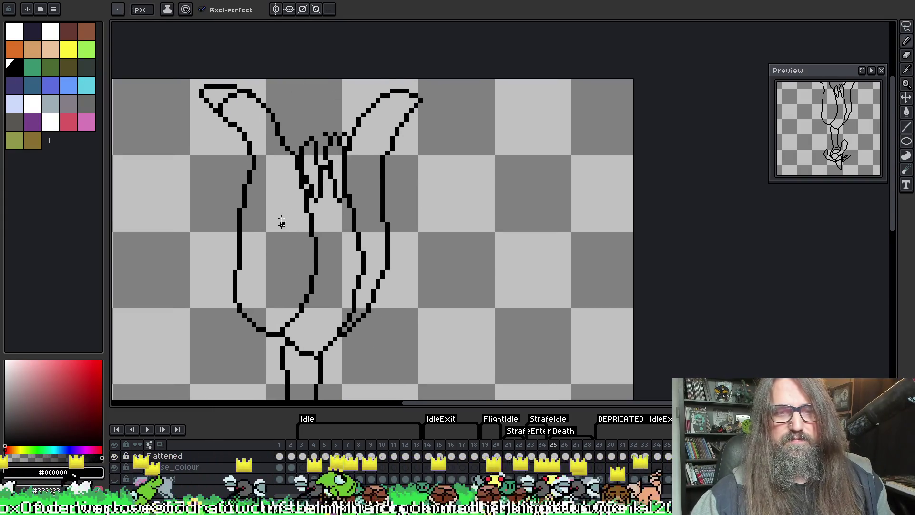
mouse_move(246, 142)
mouse_down()
mouse_move(199, 113)
mouse_move(242, 147)
mouse_move(204, 130)
mouse_move(215, 111)
mouse_up()
key(ctrl+z)
mouse_move(273, 84)
mouse_down()
mouse_move(289, 113)
mouse_move(279, 137)
mouse_move(303, 163)
mouse_up()
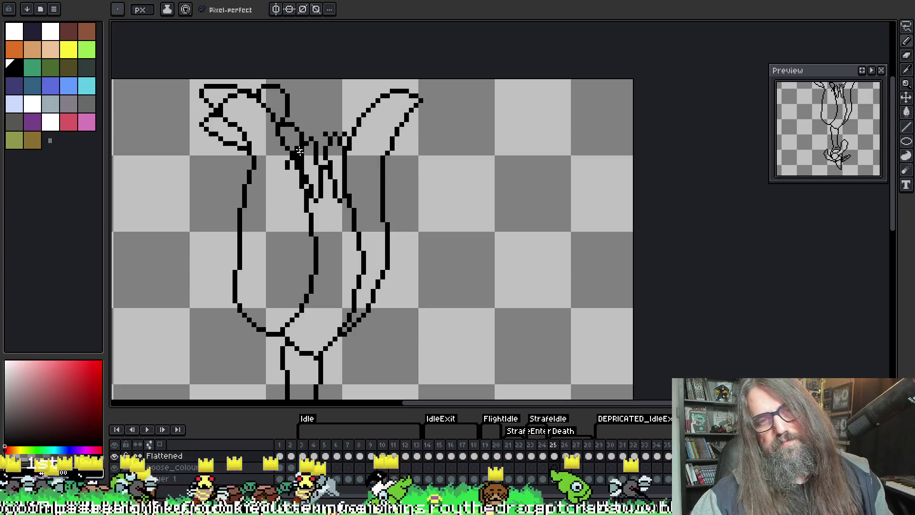
mouse_move(310, 157)
mouse_down()
mouse_move(307, 234)
mouse_move(358, 239)
mouse_up()
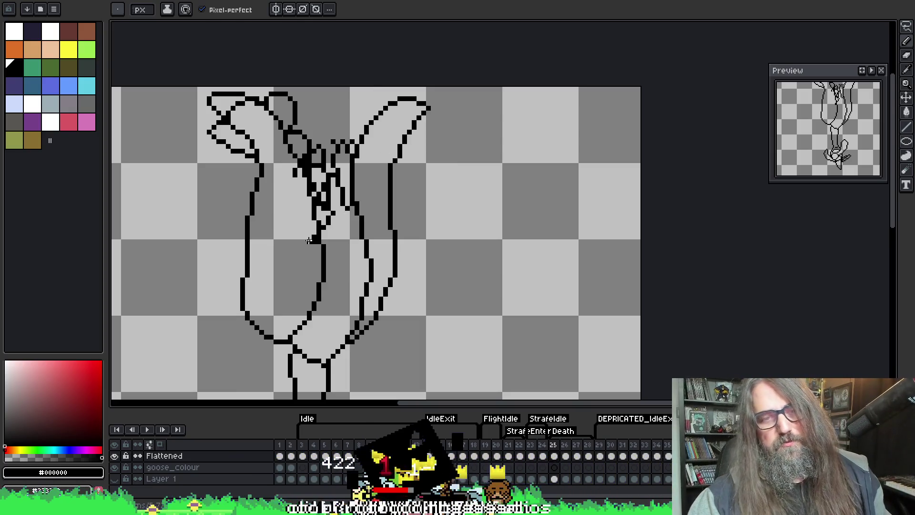
Erase the stray black pixel blob and stray pixels inside the goose's neck
key(e)
click(315, 237)
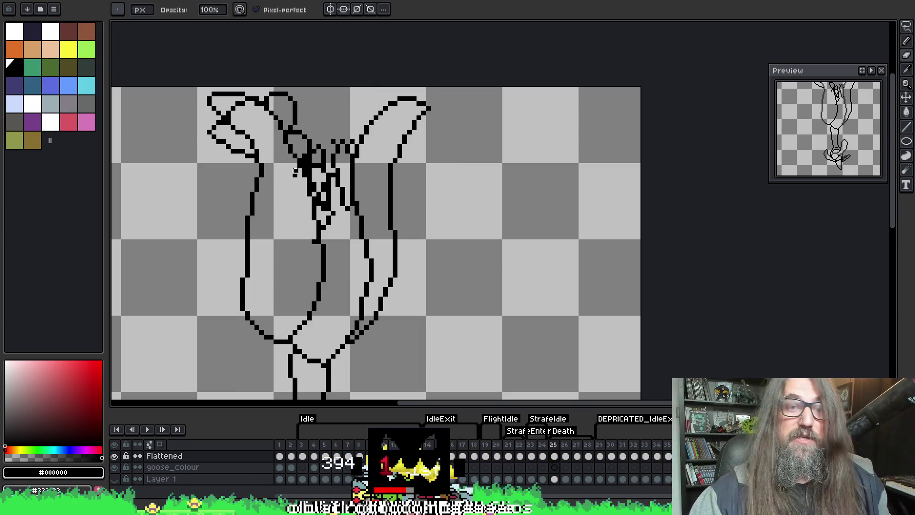
key(b)
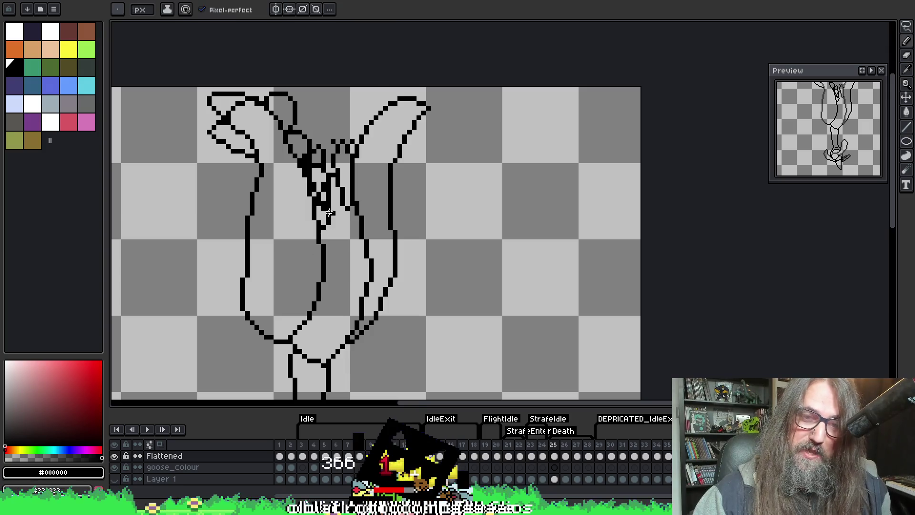
key(e)
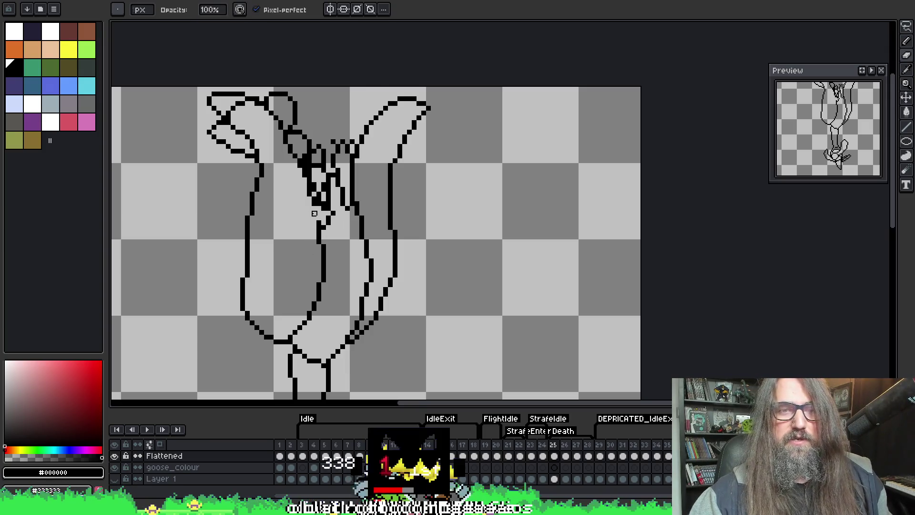
mouse_move(309, 194)
mouse_down()
mouse_move(307, 172)
mouse_move(305, 198)
mouse_up()
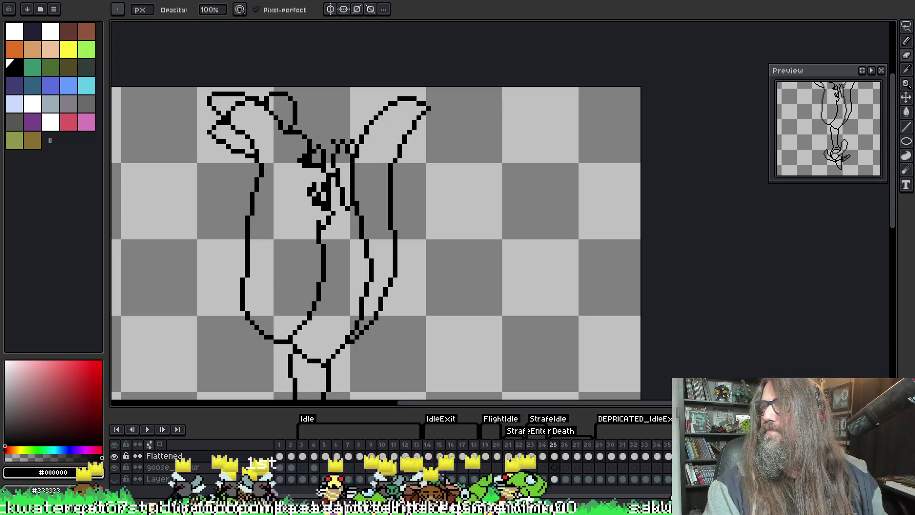
Switch to the Chrome window playing the YouTube video
key(alt+Tab)
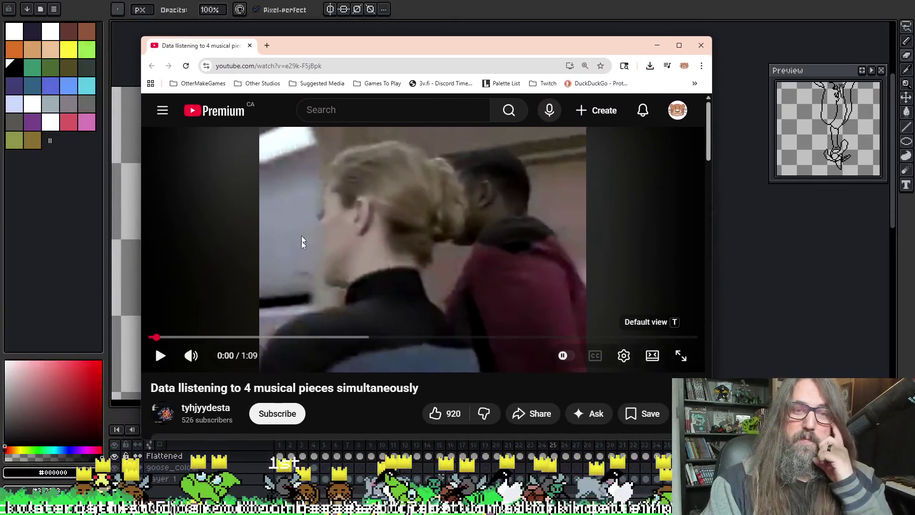
Play the 'Data listening to 4 musical pieces' video maximized, pausing near the end and seeking back to 0:55
click(301, 236)
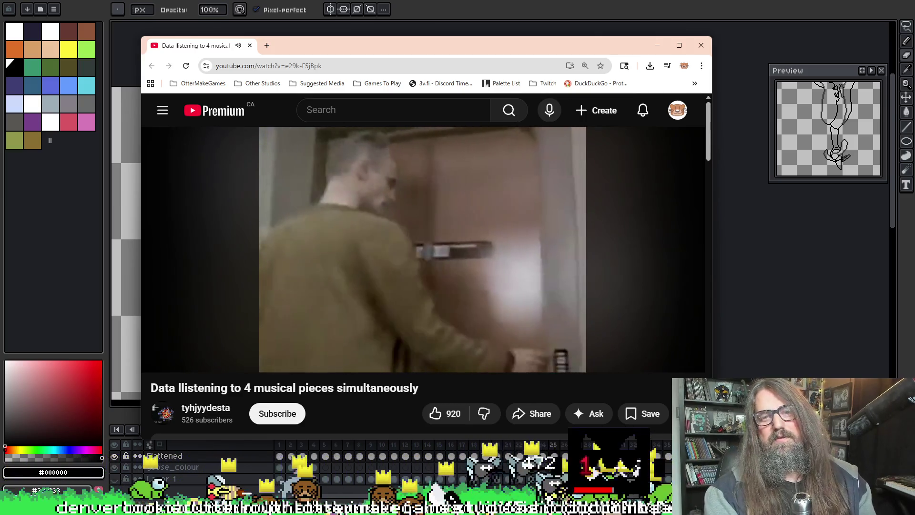
double_click(427, 45)
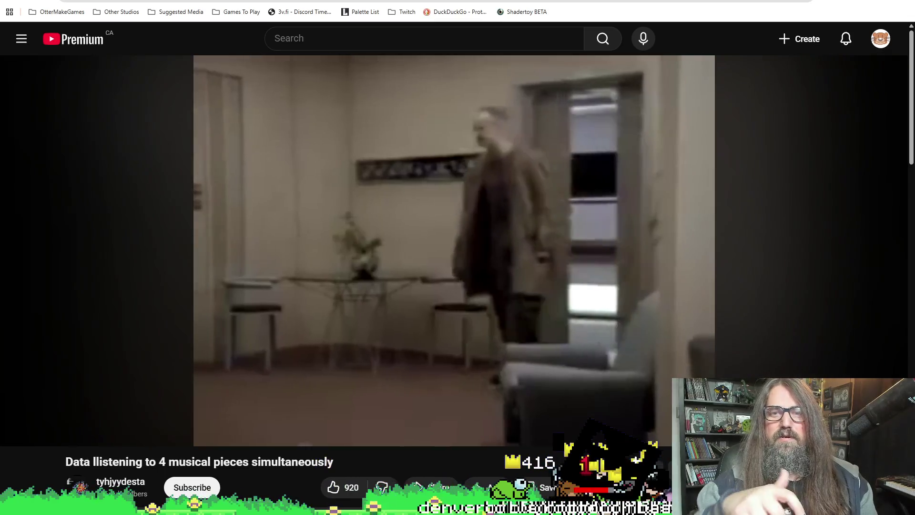
mouse_move(882, 2)
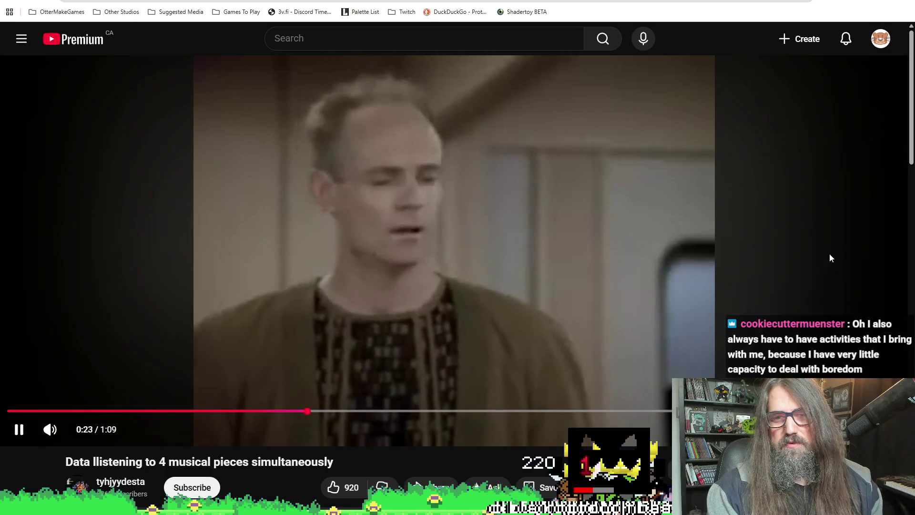
click(830, 254)
click(837, 254)
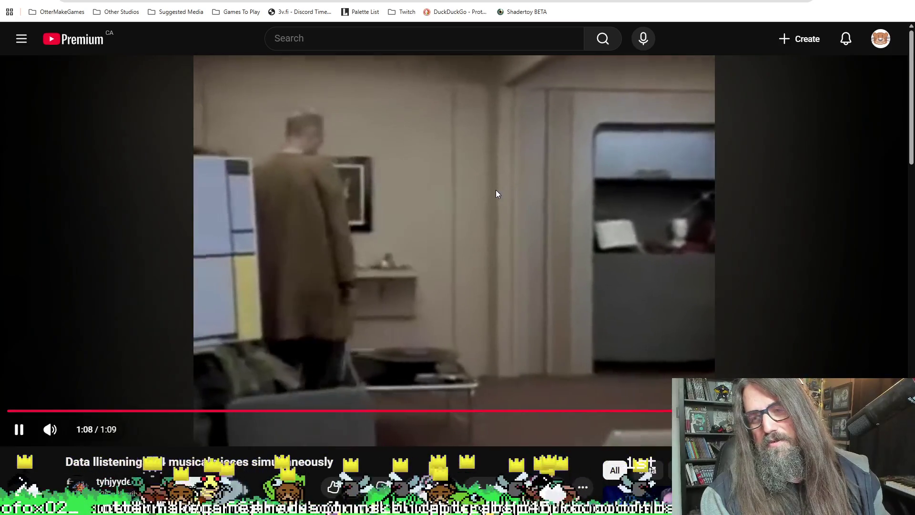
click(506, 193)
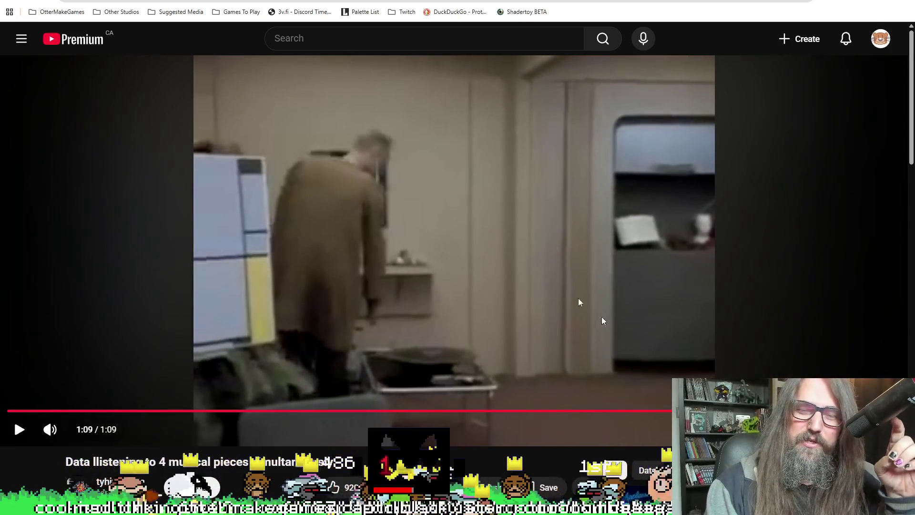
drag(723, 410, 724, 410)
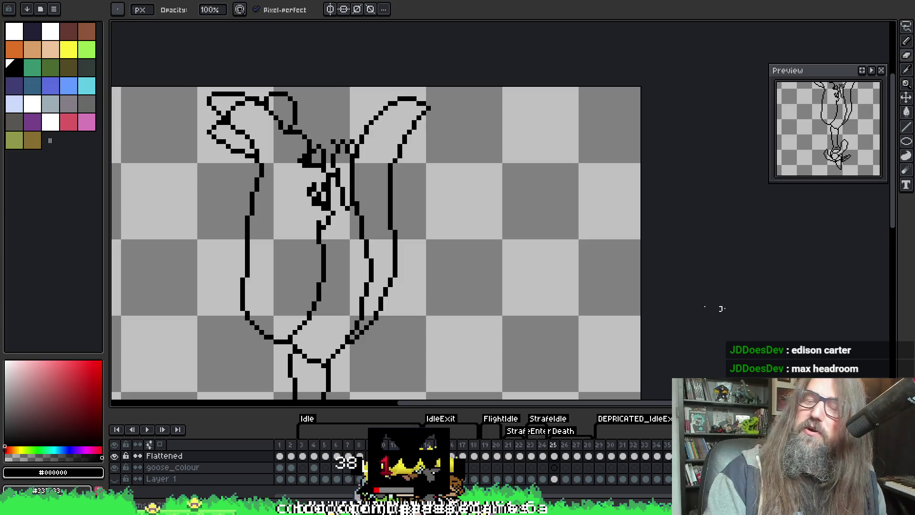
Pan the canvas to reposition the frame 25 goose drawing in view
mouse_move(433, 280)
mouse_down()
mouse_move(523, 194)
mouse_move(527, 176)
mouse_move(474, 224)
mouse_move(400, 256)
mouse_up()
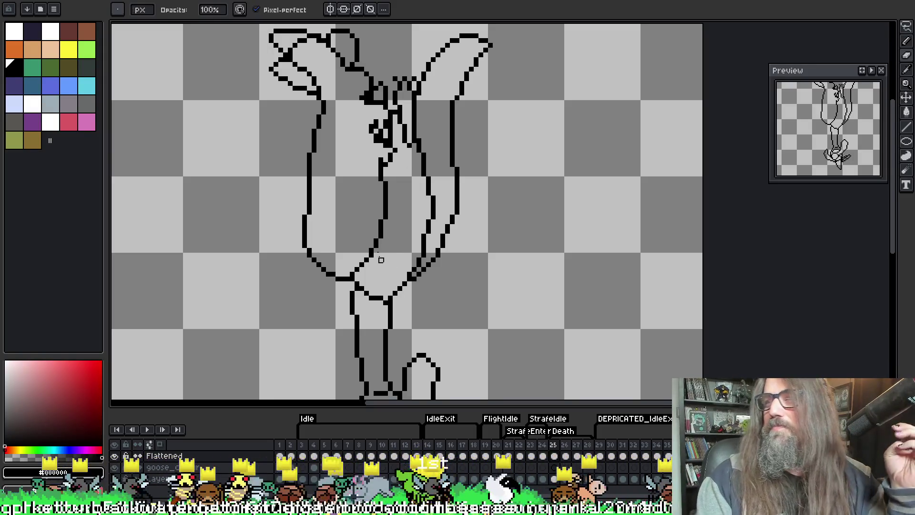
Add a few pixels to the goose's head outline with the Pencil
key(i)
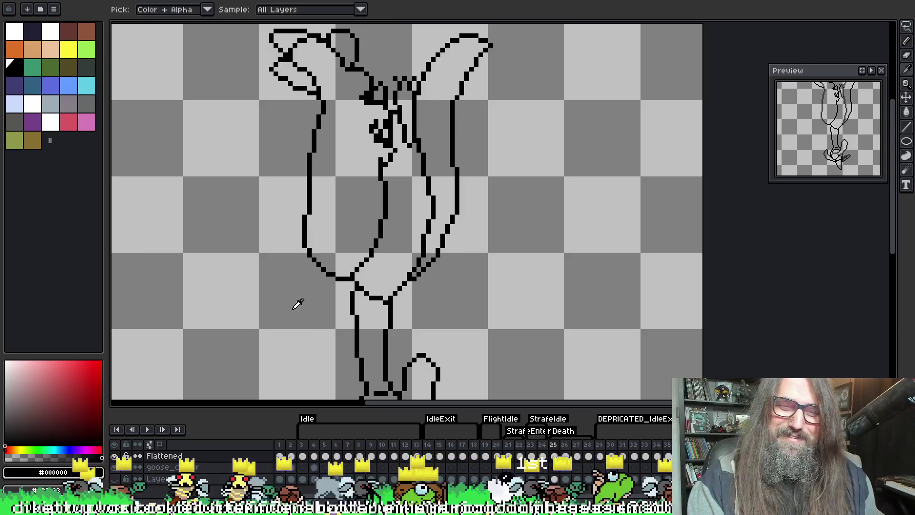
key(b)
drag(358, 181, 363, 204)
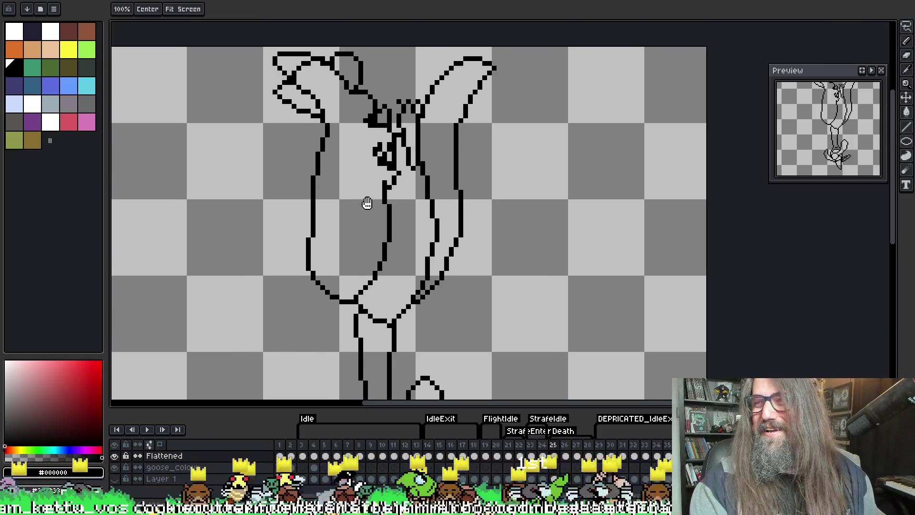
click(414, 97)
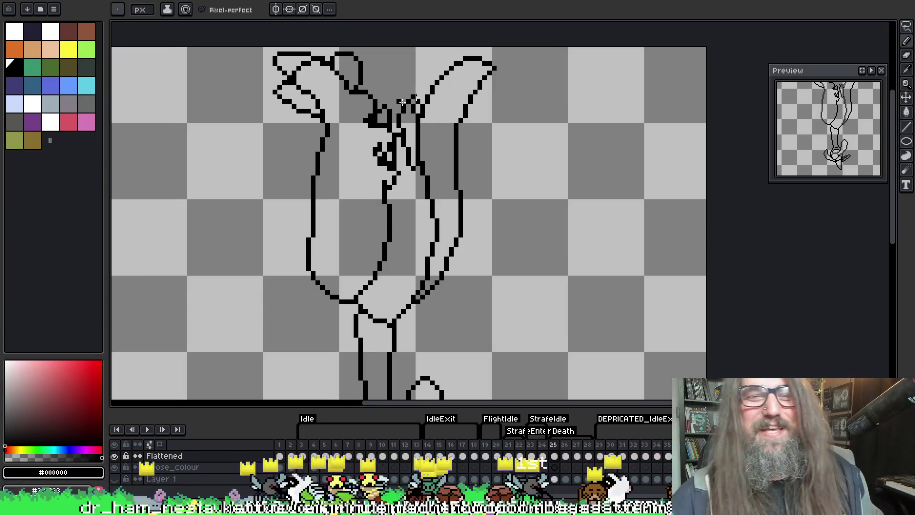
Broaden the right wing tip with a stroke down its right side and erase extra inner lines
drag(491, 72, 508, 94)
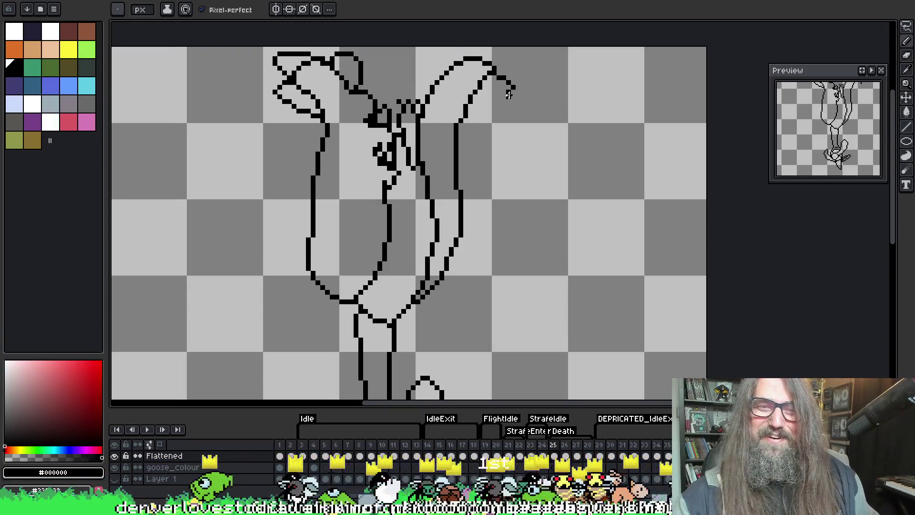
key(ctrl+z)
drag(471, 56, 514, 82)
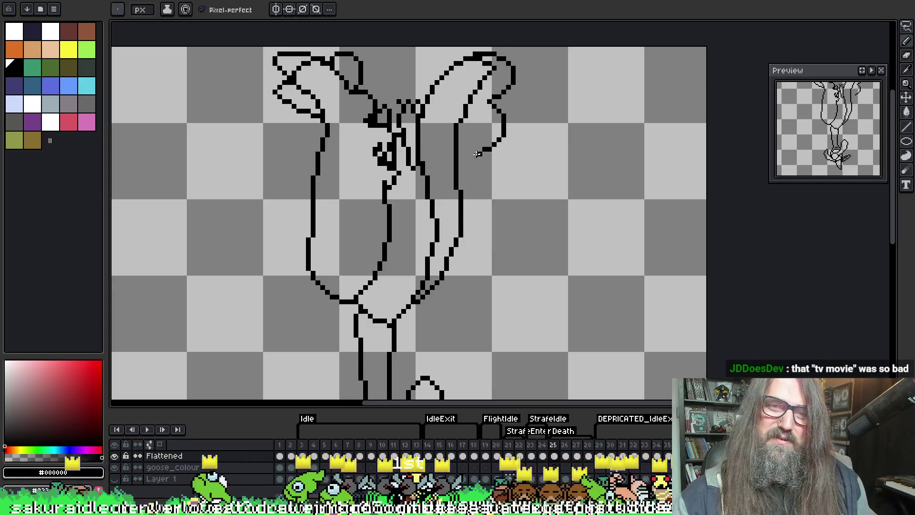
key(ctrl+z)
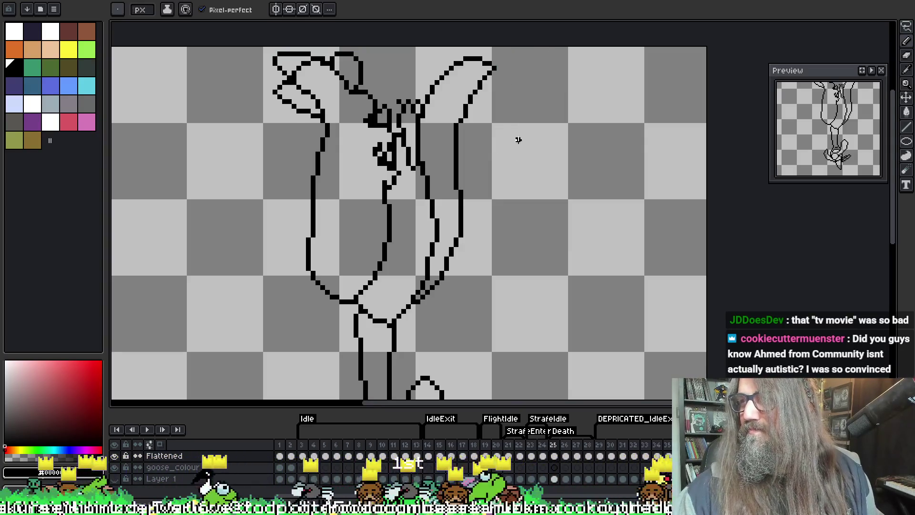
mouse_move(470, 55)
mouse_down()
mouse_move(508, 72)
mouse_move(508, 107)
mouse_move(475, 119)
mouse_move(465, 150)
mouse_move(475, 184)
mouse_move(461, 228)
mouse_up()
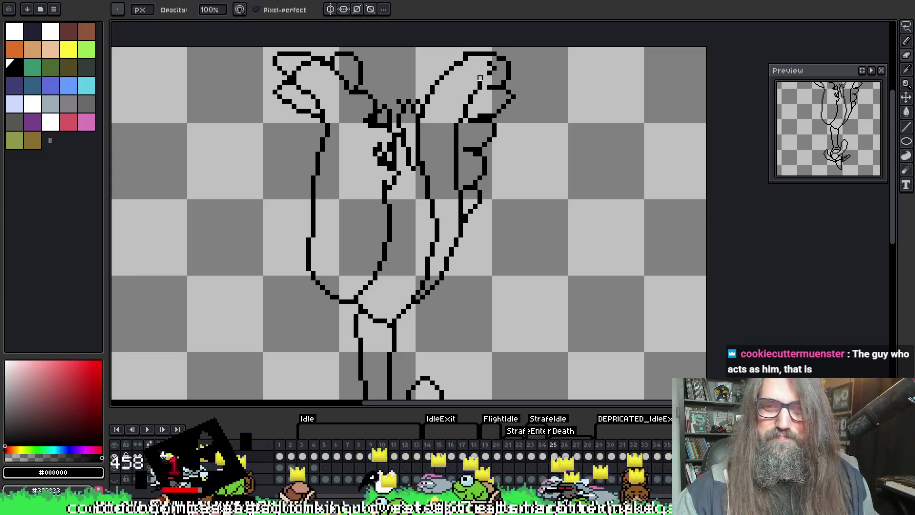
mouse_move(480, 78)
mouse_down()
mouse_move(490, 76)
mouse_move(455, 143)
mouse_move(456, 181)
mouse_up()
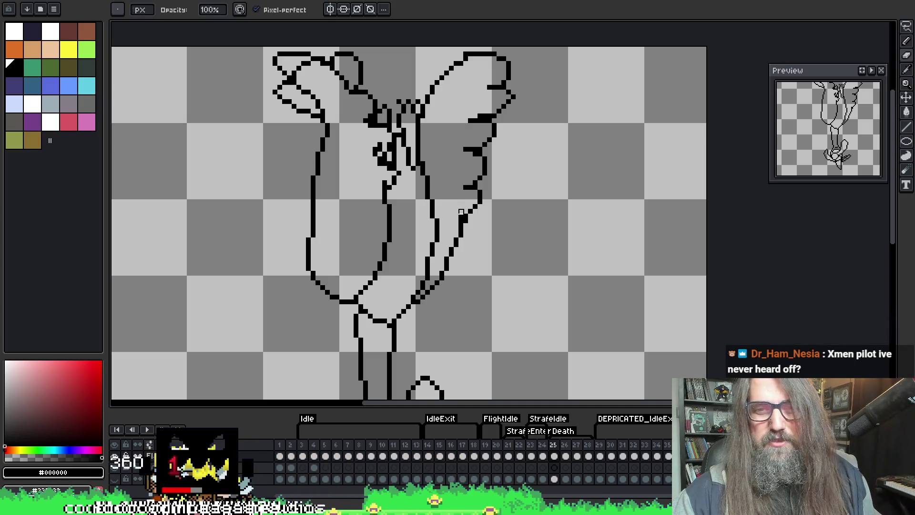
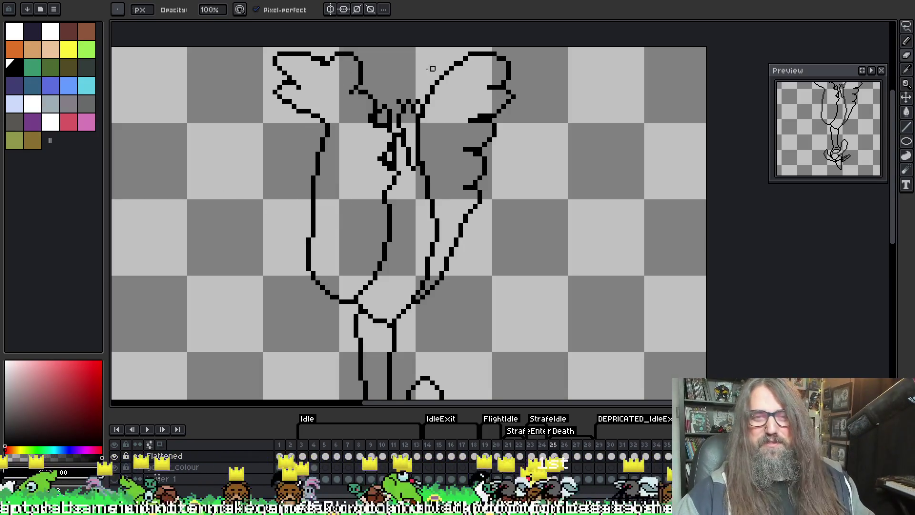
Add a black feather notch along the right wing's outer edge
drag(489, 157, 491, 169)
key(e)
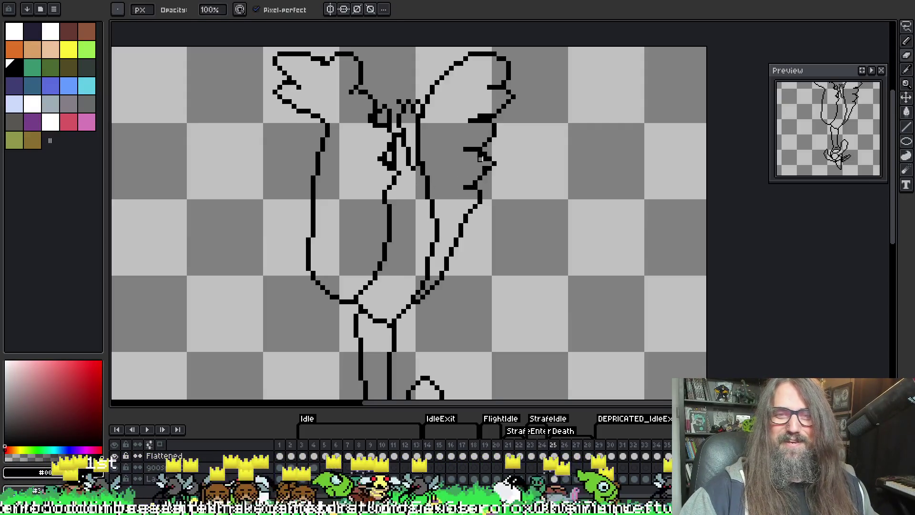
key(b)
key(e)
key(b)
key(e)
key(b)
key(e)
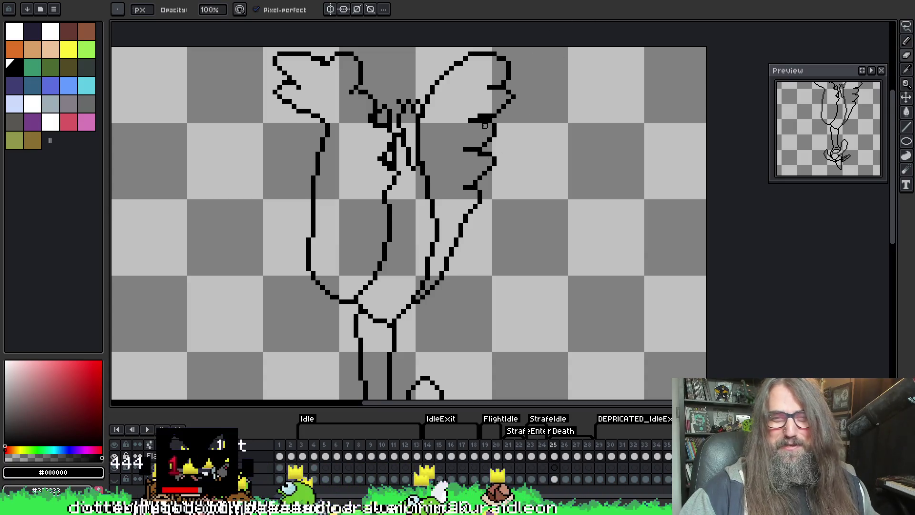
key(b)
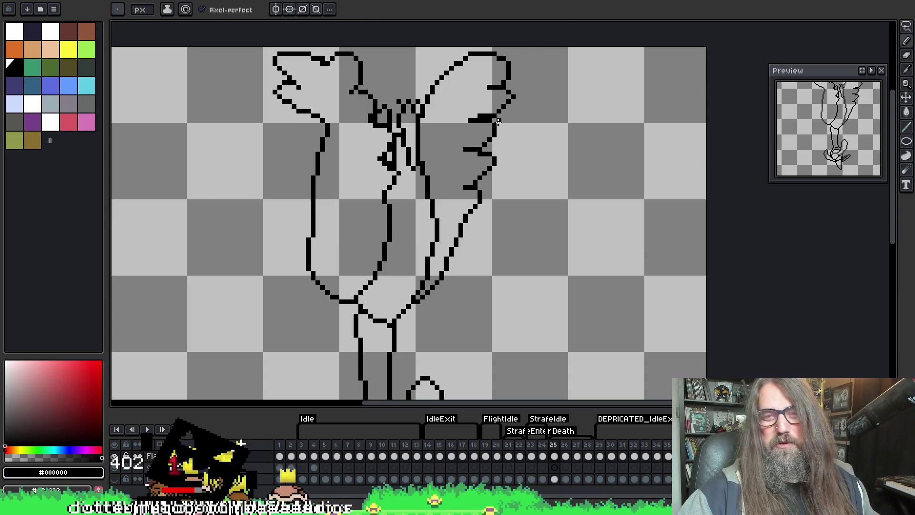
key(e)
key(b)
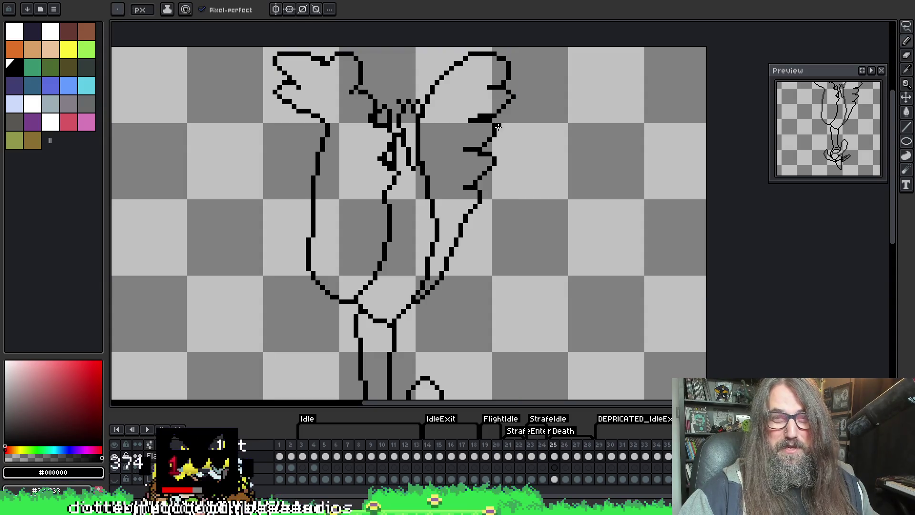
key(e)
key(b)
key(e)
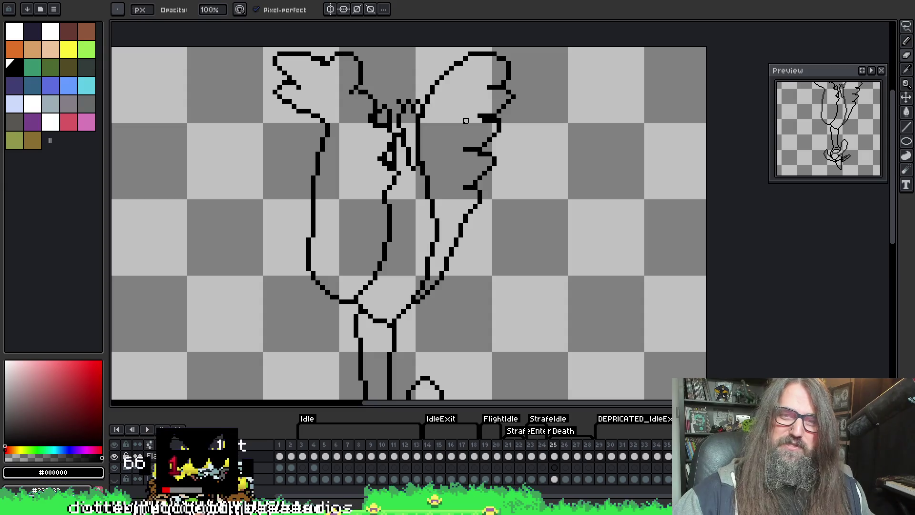
Sample the transparent colour from the canvas to trim wing pixels
key(e)
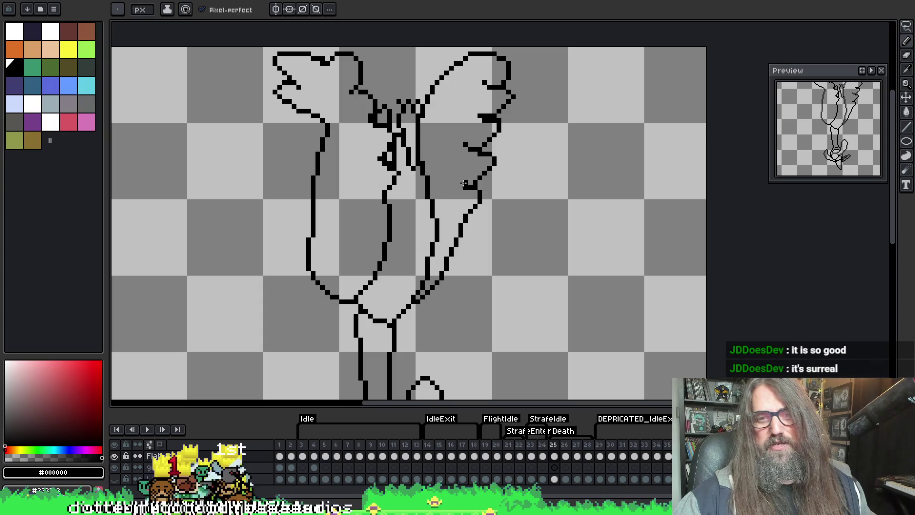
key(b)
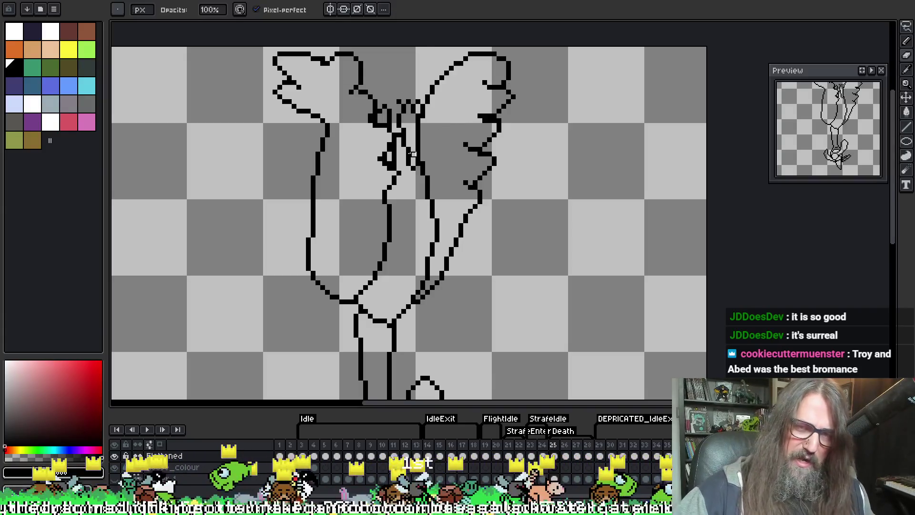
key(i)
key(e)
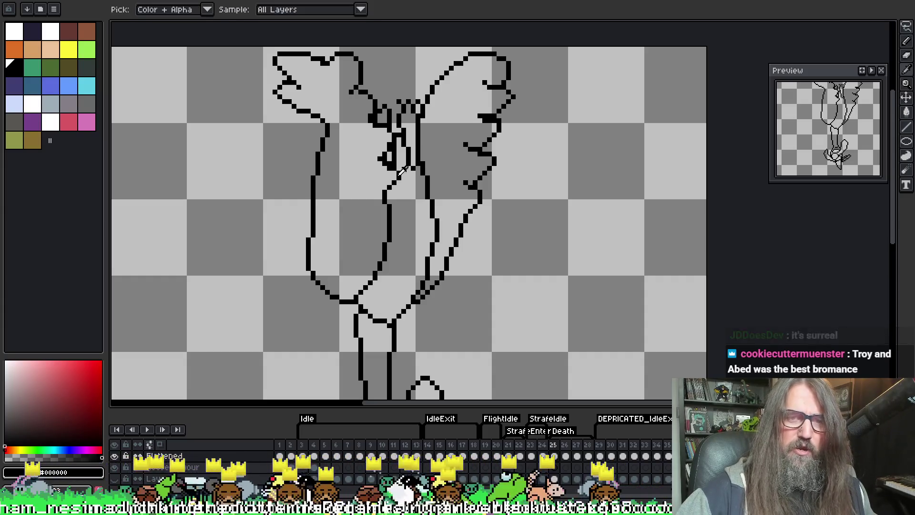
alt+click(385, 206)
Draw a short black feather stroke near the top of the right wing
key(b)
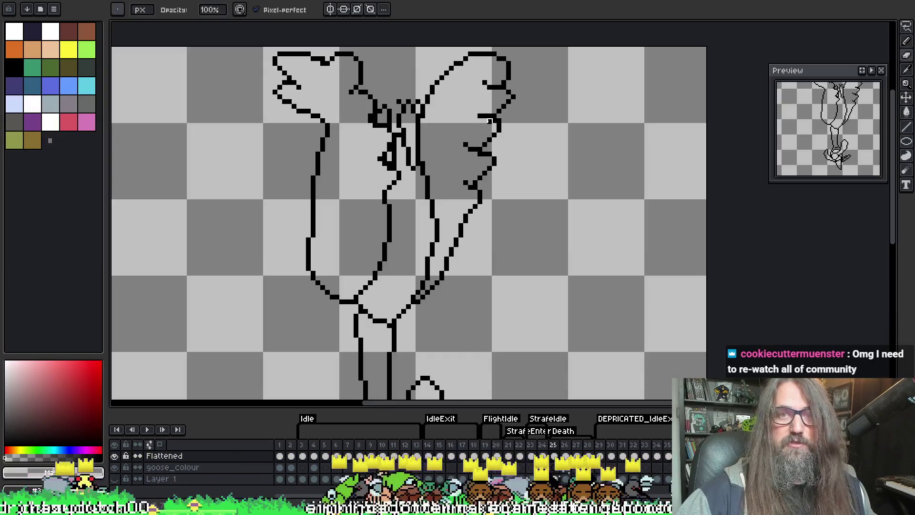
key(e)
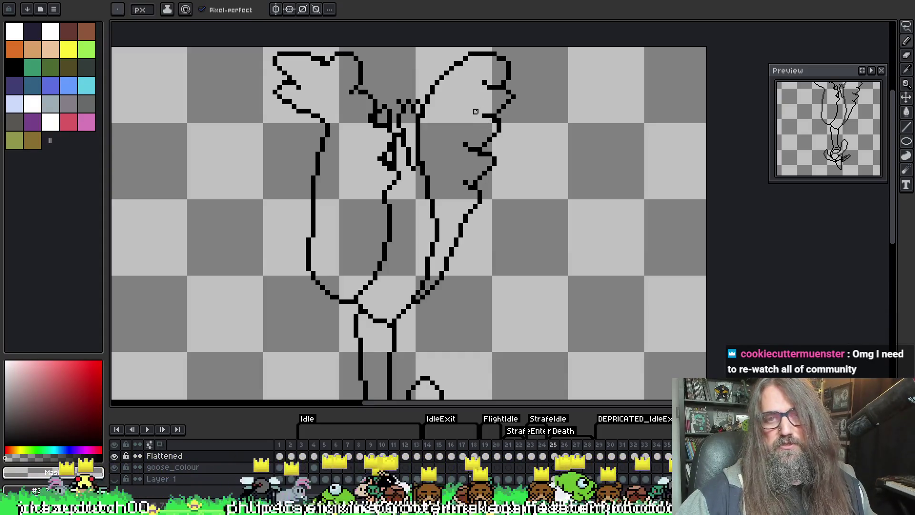
alt+click(490, 112)
drag(484, 113, 478, 110)
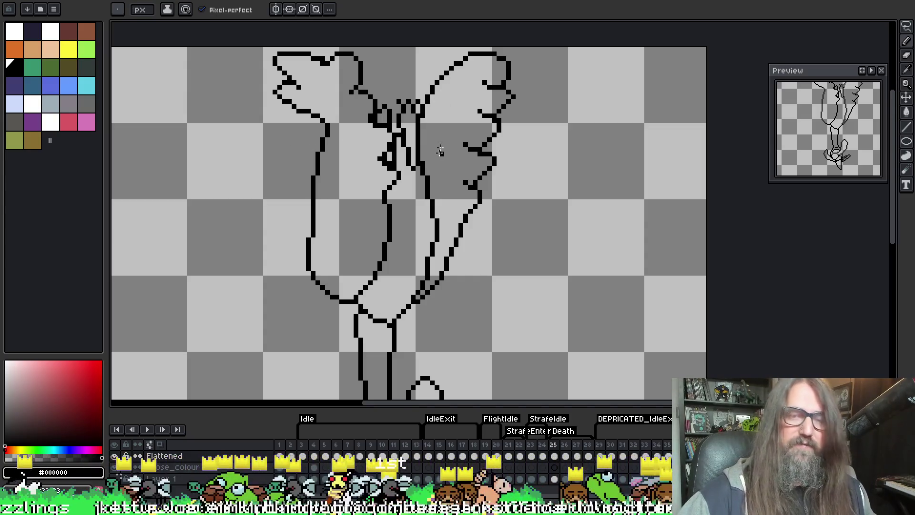
key(e)
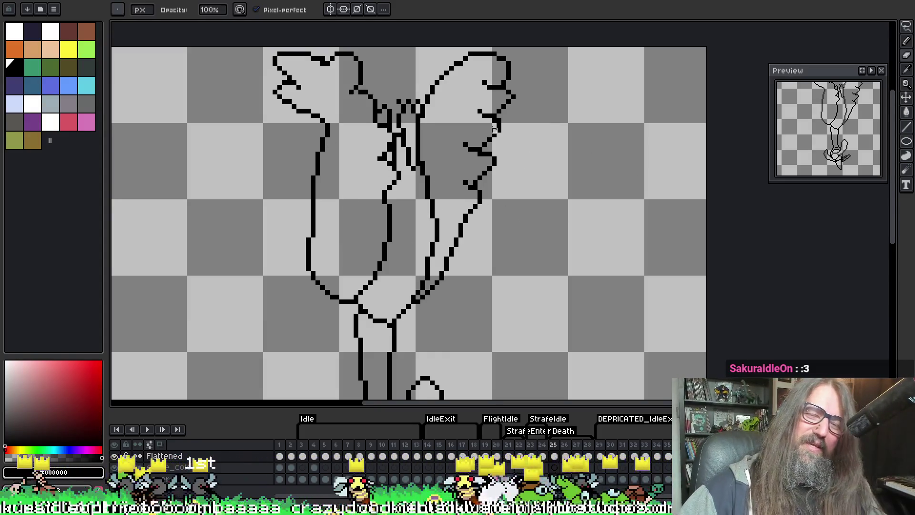
Advance to frame 26 of the goose animation
key(Right)
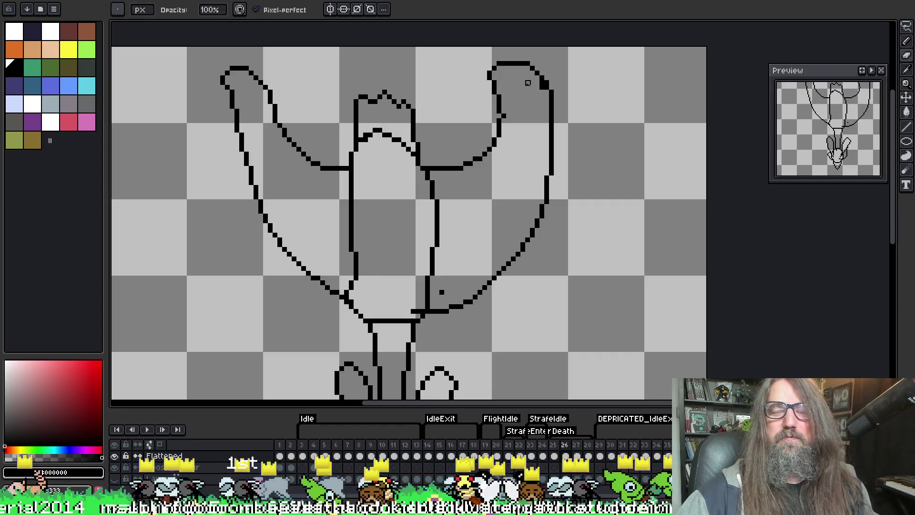
Test a curl on the right wing tip, undo it, and switch to erasing the stray pixel
key(e)
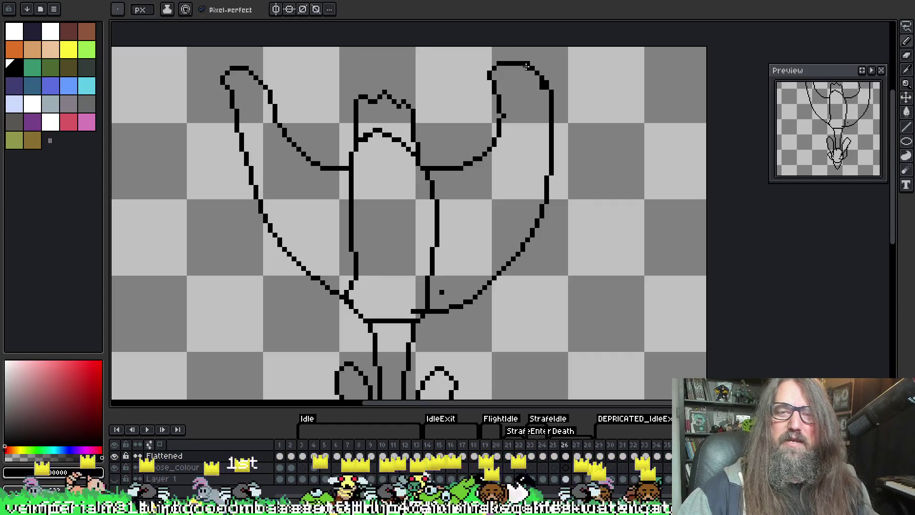
mouse_move(528, 67)
mouse_down()
mouse_move(513, 85)
mouse_move(536, 92)
mouse_up()
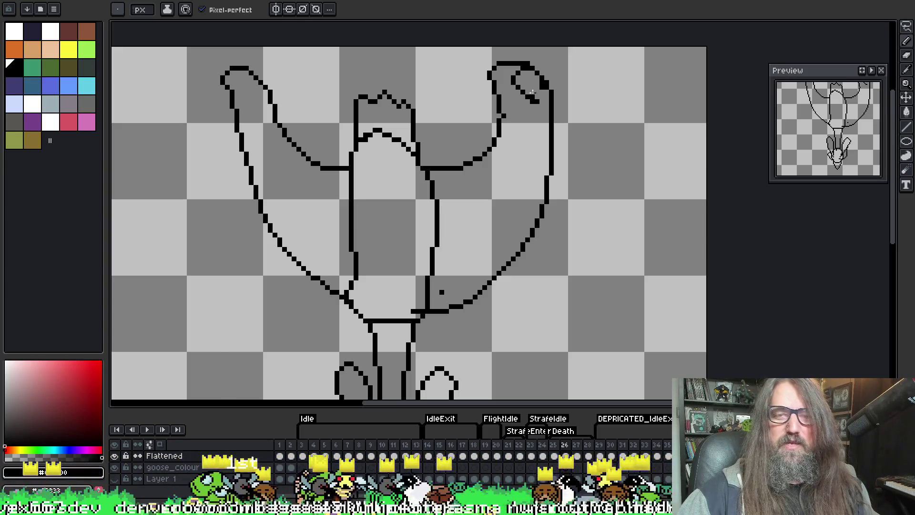
key(ctrl+z)
key(b)
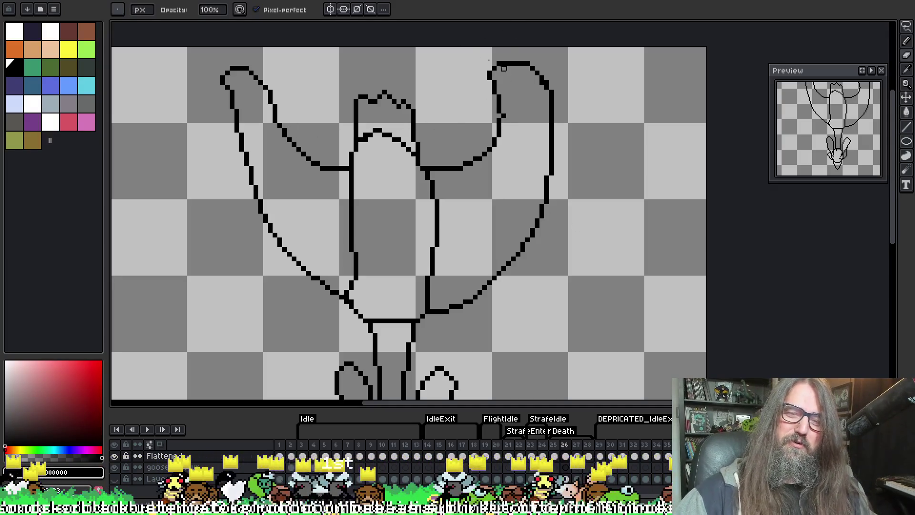
key(alt)
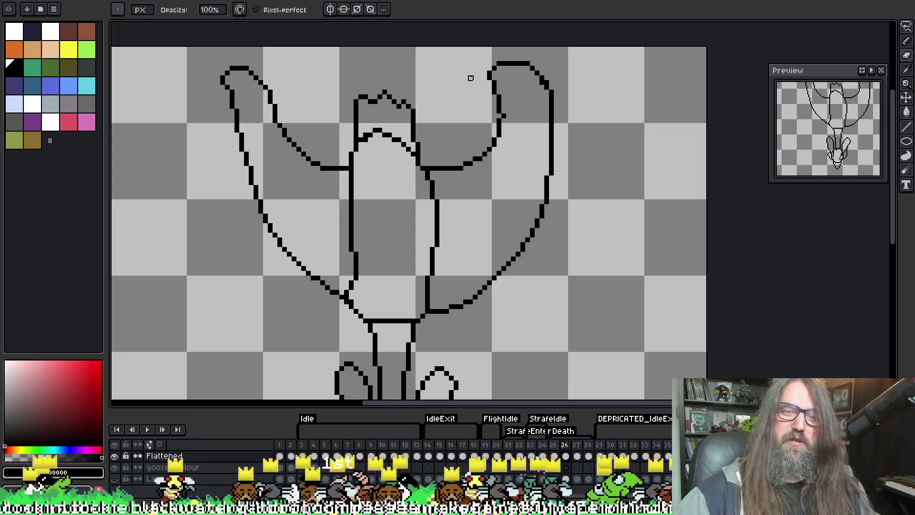